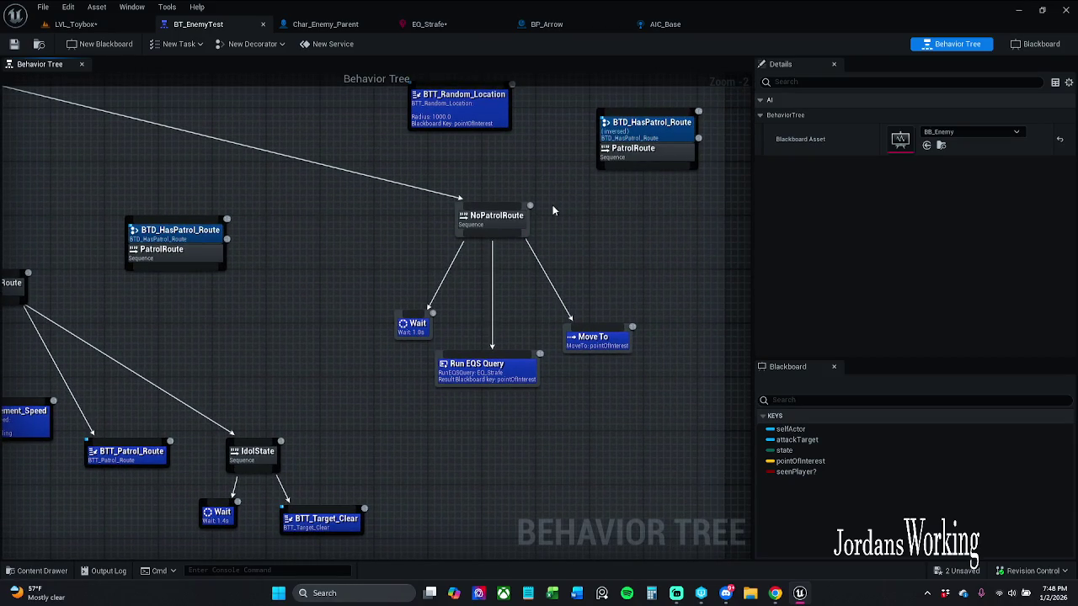
Rename the inverted-decorator sequence to noPatrolRoute
click(623, 165)
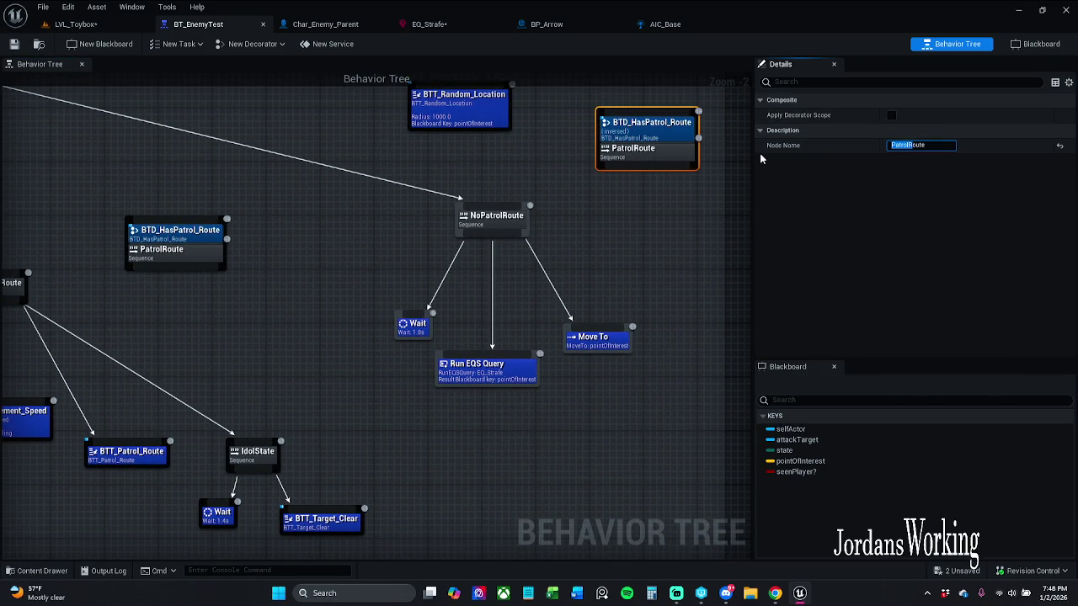
text(no)
key(Return)
click(625, 228)
mouse_move(624, 227)
mouse_down()
mouse_move(625, 278)
mouse_move(589, 271)
mouse_up()
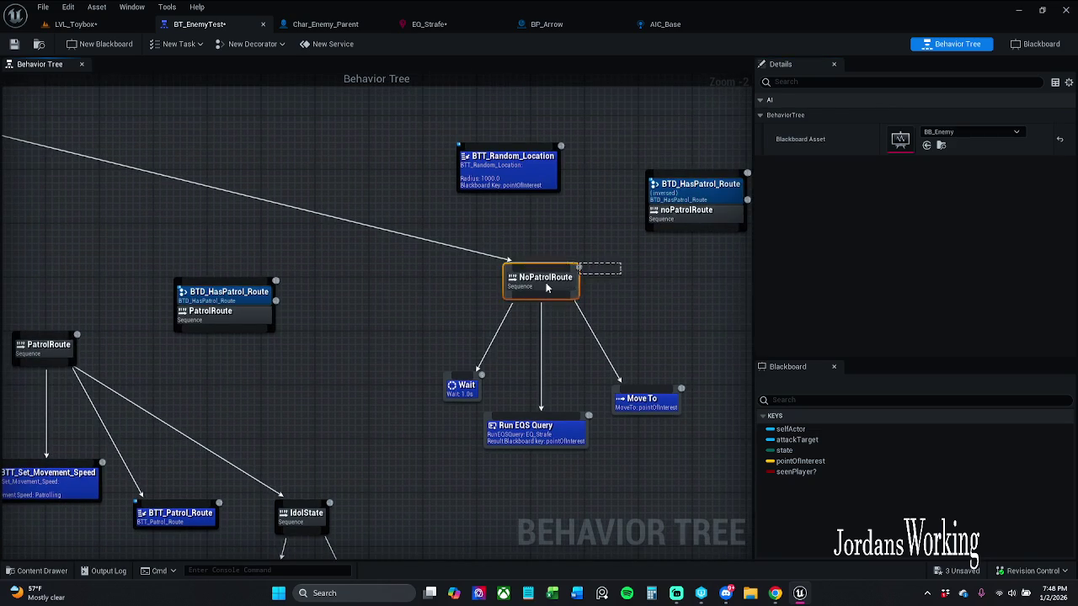
Move noPatrolRoute beside the old NoPatrolRoute sequence and connect it to the Selector
click(547, 282)
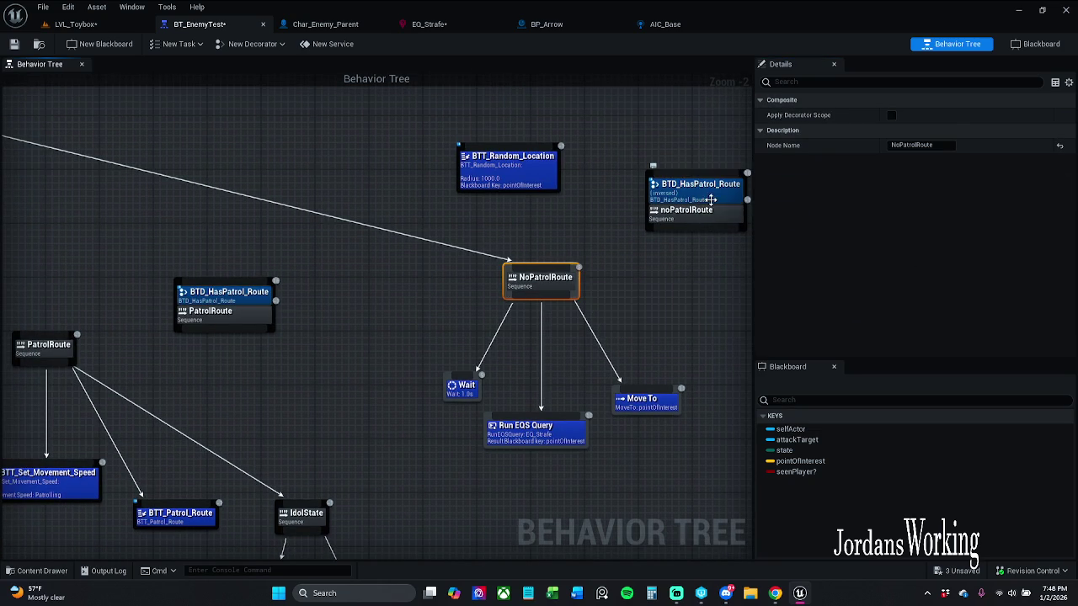
drag(707, 194, 658, 261)
mouse_move(729, 218)
mouse_down()
mouse_move(703, 283)
mouse_move(715, 285)
mouse_up()
mouse_move(662, 244)
mouse_down()
mouse_move(490, 240)
mouse_move(107, 196)
mouse_move(5, 149)
mouse_move(154, 137)
mouse_move(162, 167)
mouse_up()
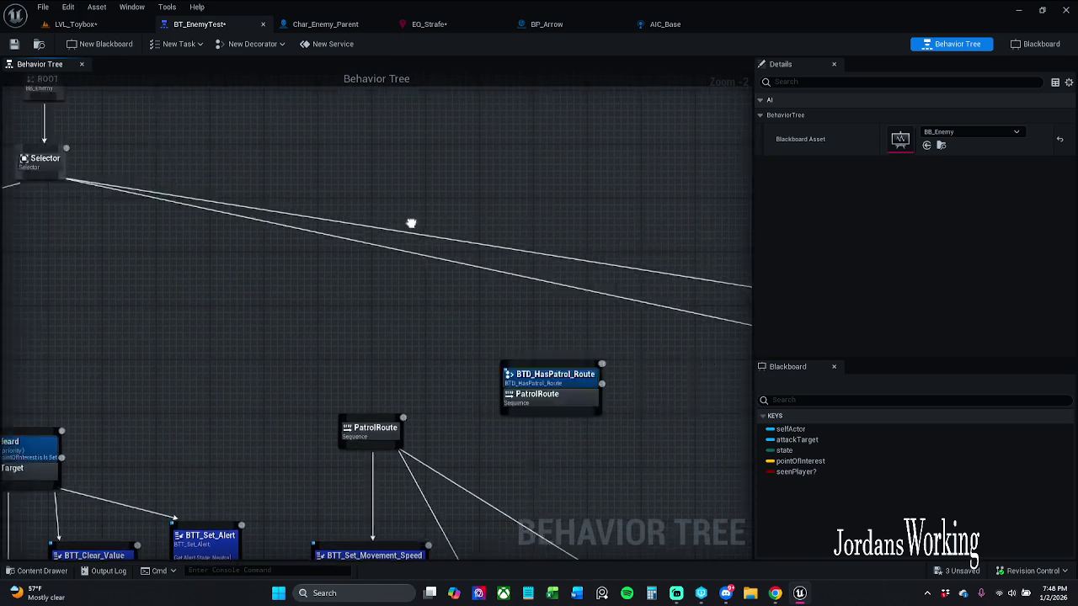
Move Wait, Run EQS Query and Move To under noPatrolRoute, delete the old NoPatrolRoute, and save
drag(486, 319, 604, 325)
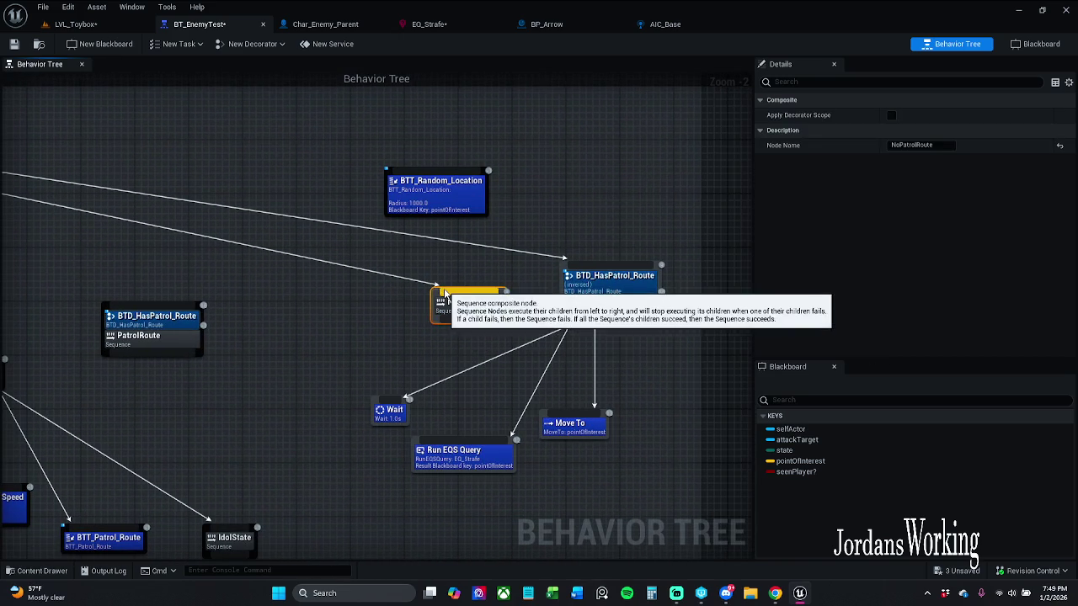
key(Delete)
drag(572, 299, 431, 314)
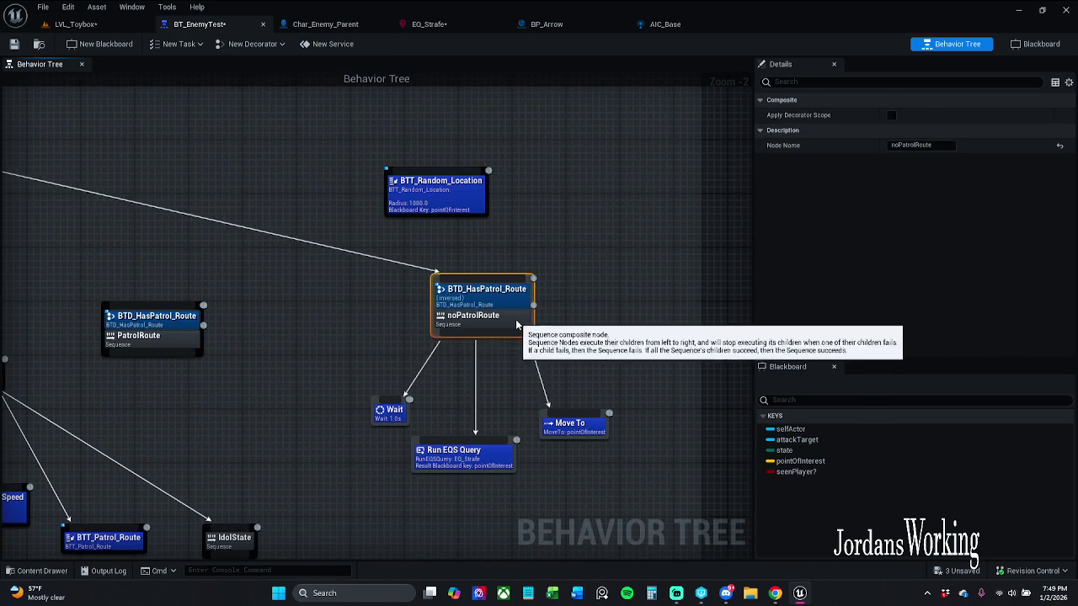
click(564, 261)
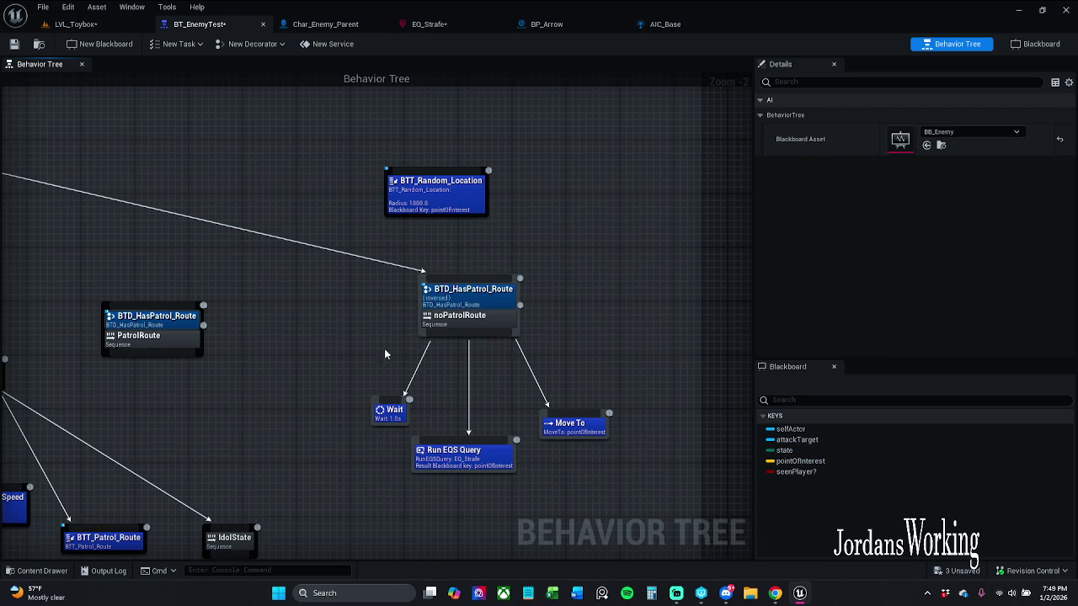
key(ctrl+s)
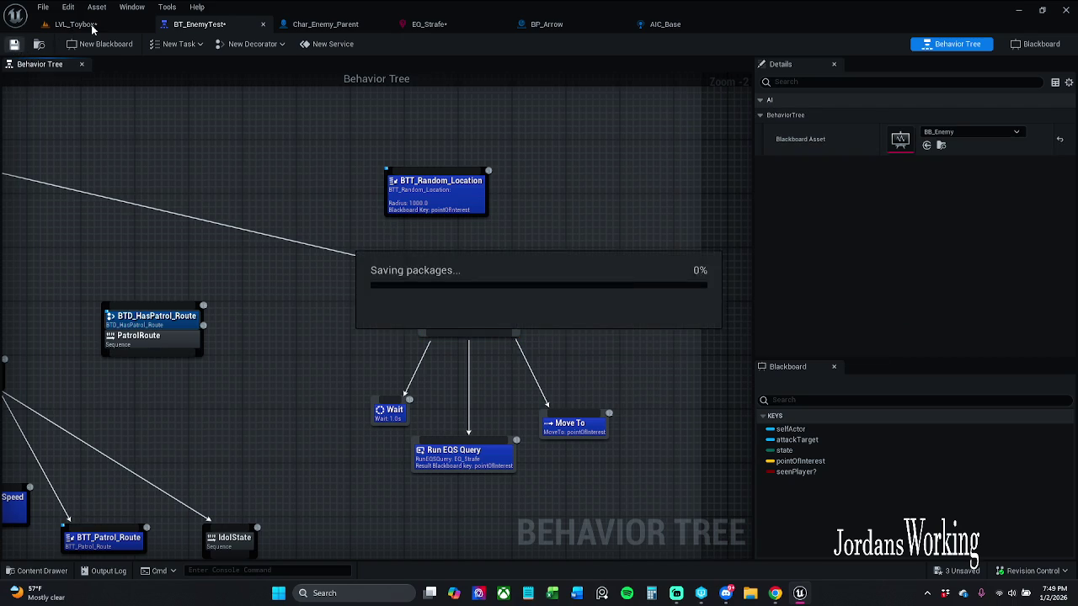
In LVL_Toybox, frame the view on BP_Item_Sword3, then on the BP_Patrol_Moon patrol route
click(76, 24)
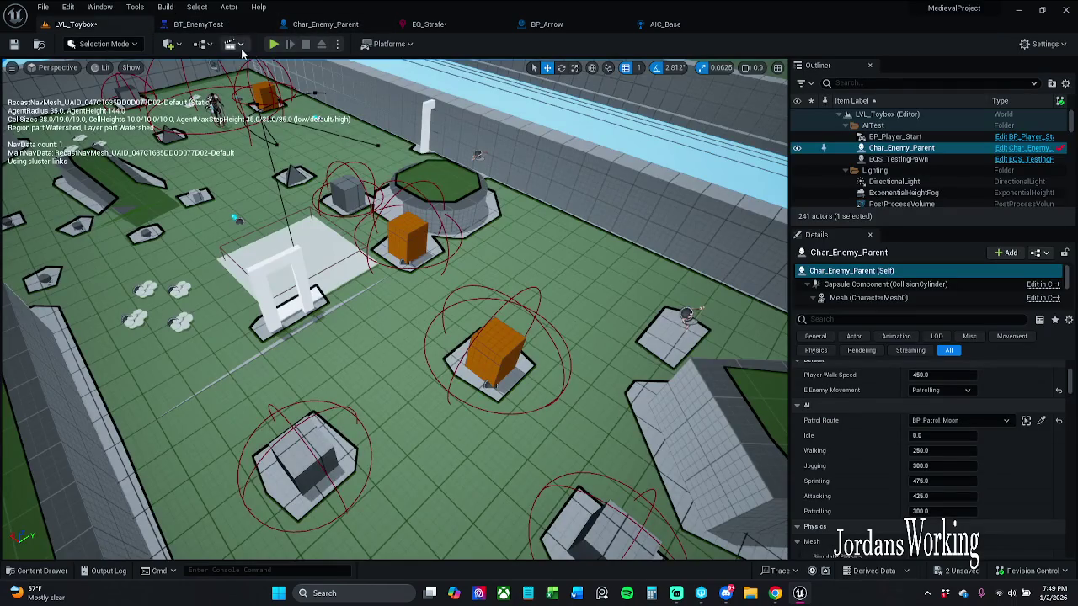
drag(396, 303, 231, 429)
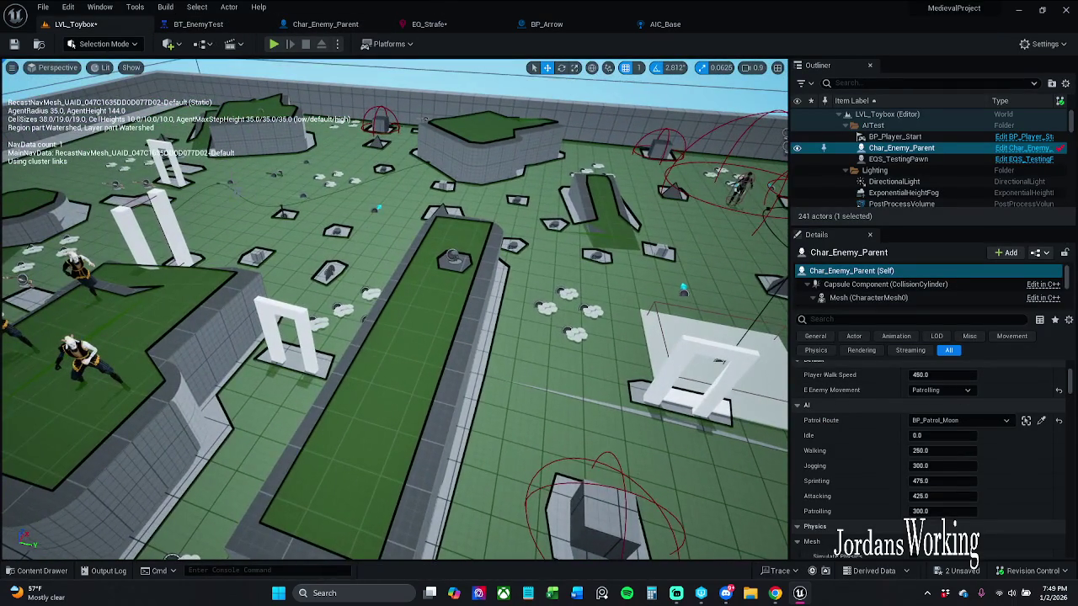
click(231, 180)
key(f)
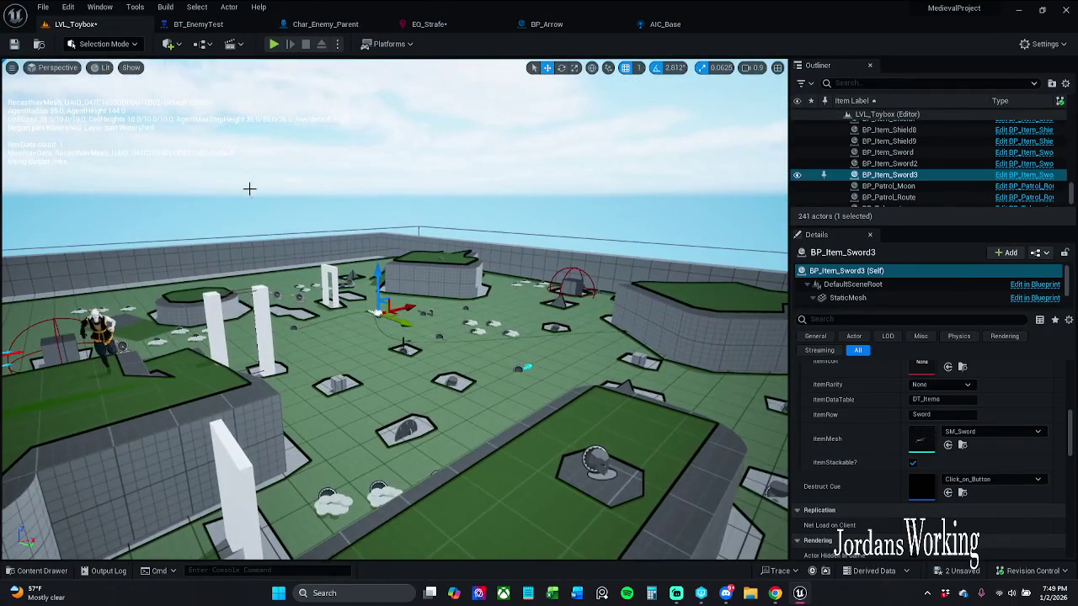
click(362, 320)
click(294, 327)
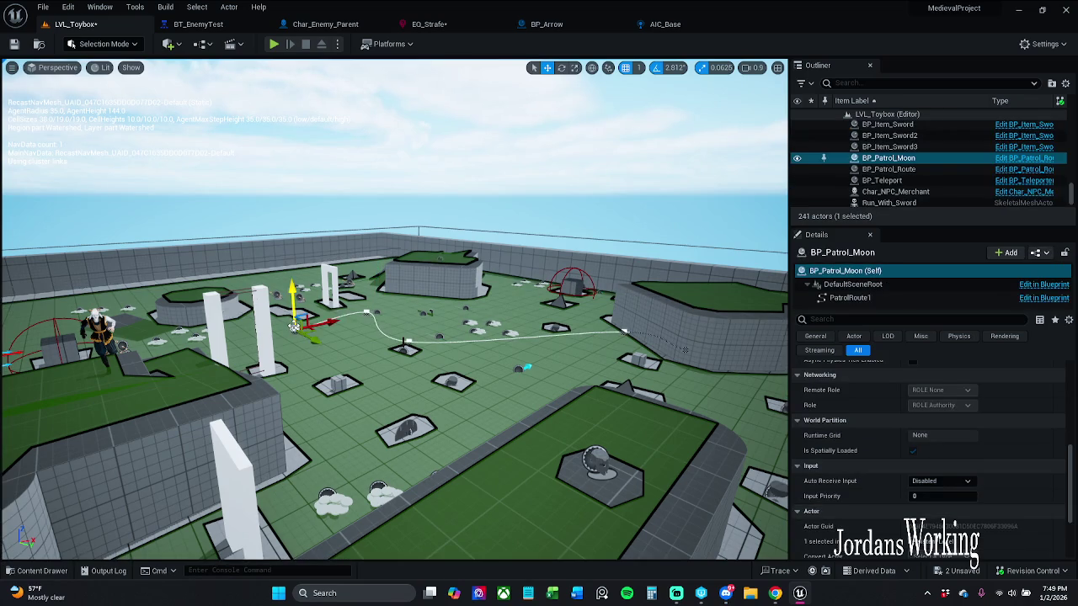
key(f)
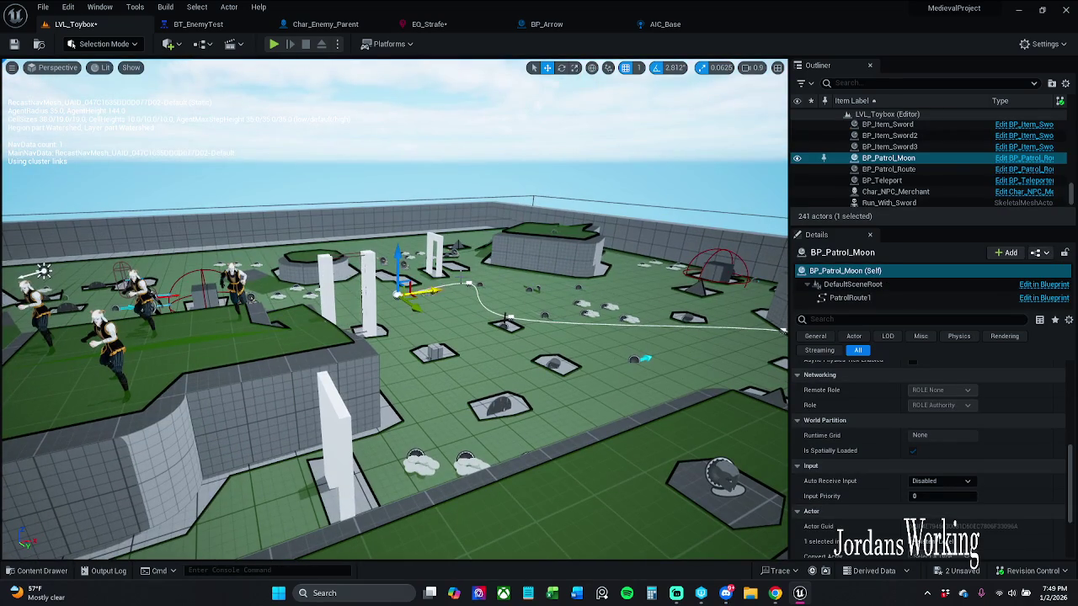
Save all assets, run a quick playtest, then go back to BT_EnemyTest
click(43, 15)
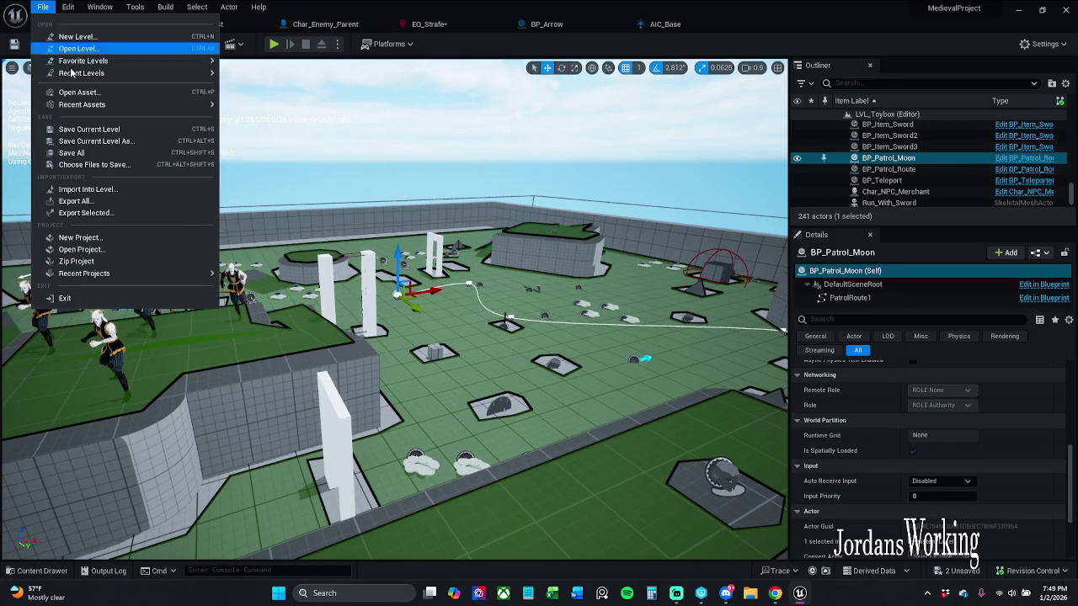
click(84, 154)
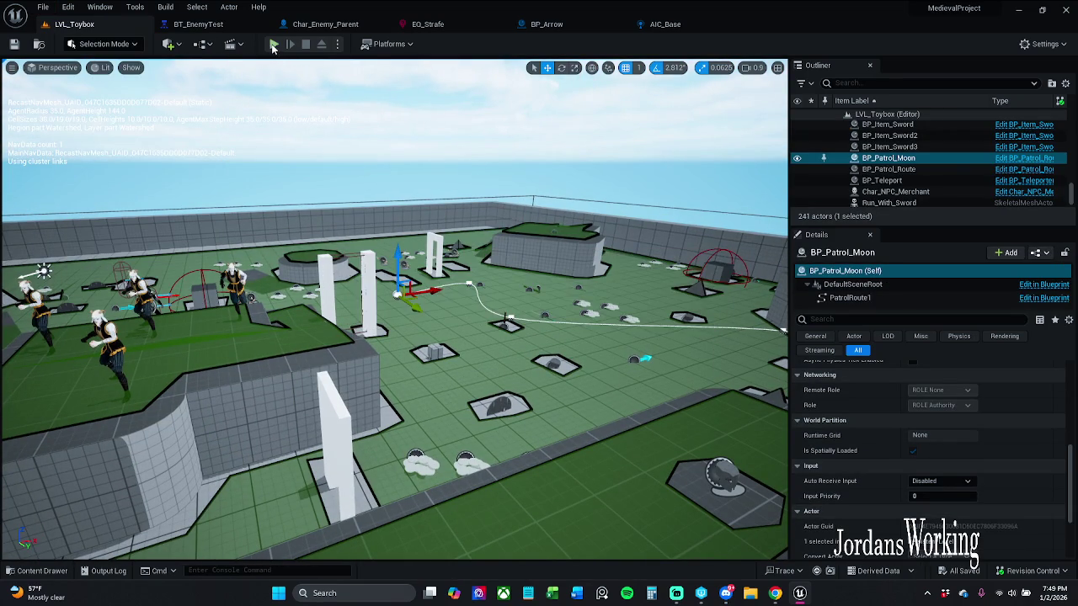
click(274, 44)
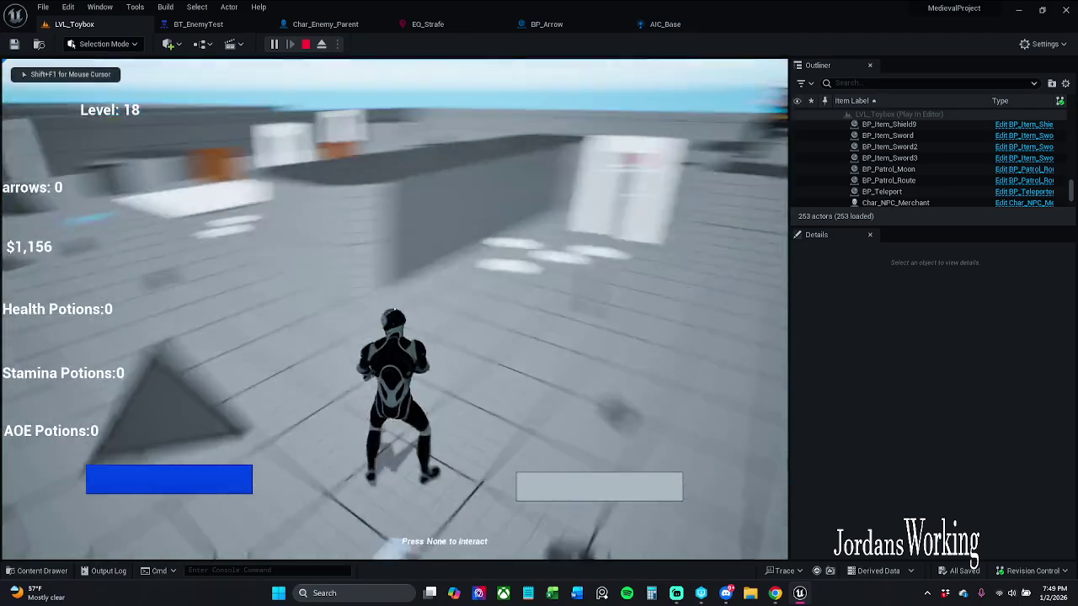
key(w)
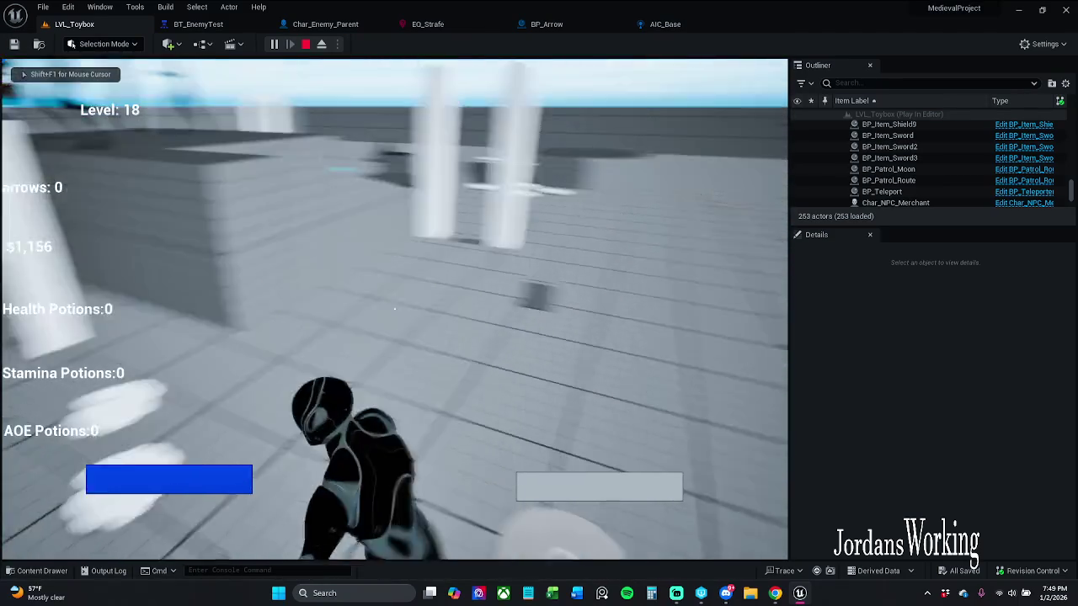
key(Escape)
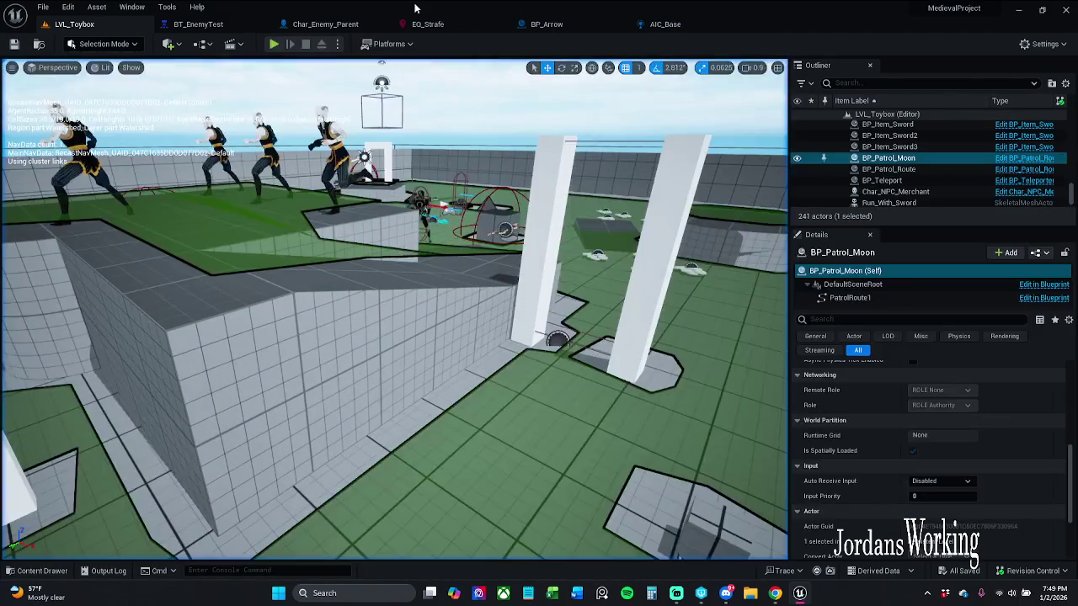
click(198, 23)
Move PatrolRoute's three children under the decorated PatrolRoute and wire it to the Selector
mouse_move(308, 252)
mouse_down()
mouse_move(441, 233)
mouse_move(532, 198)
mouse_up()
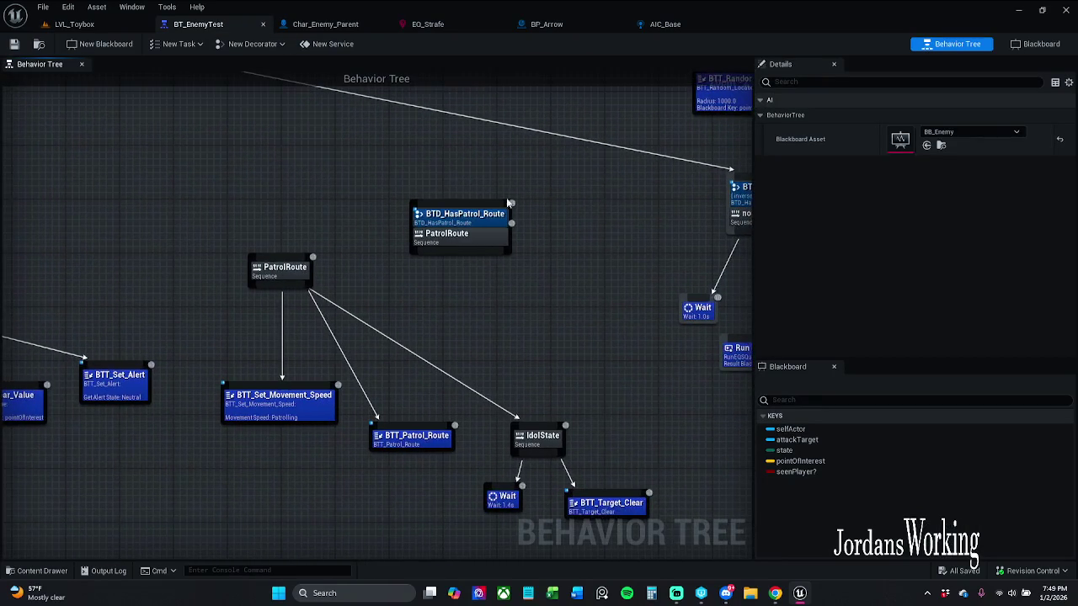
drag(392, 166, 433, 188)
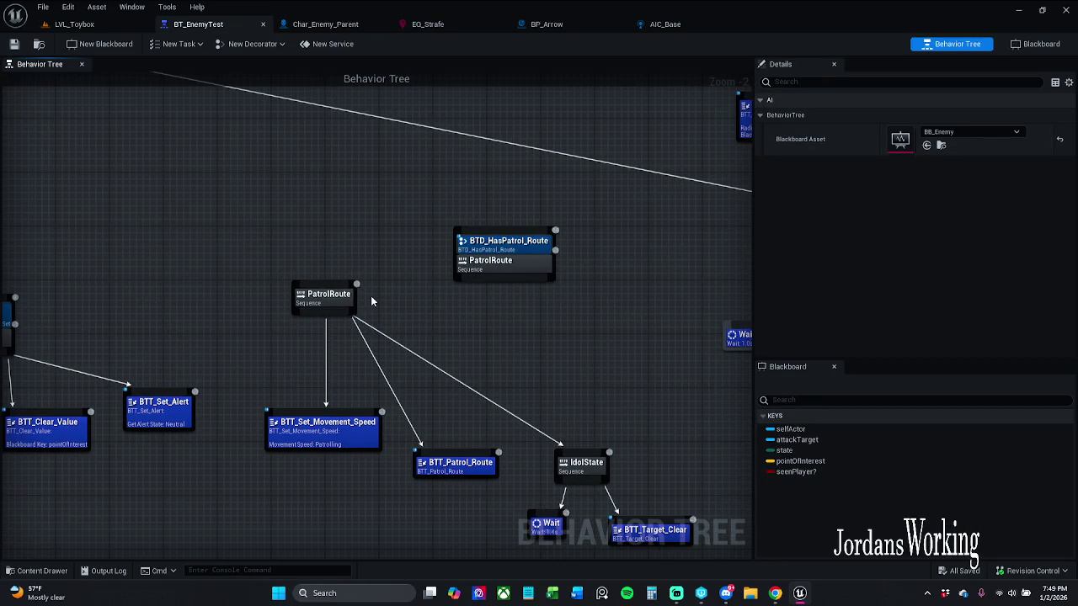
mouse_move(333, 323)
mouse_down()
mouse_move(506, 317)
mouse_move(508, 285)
mouse_up()
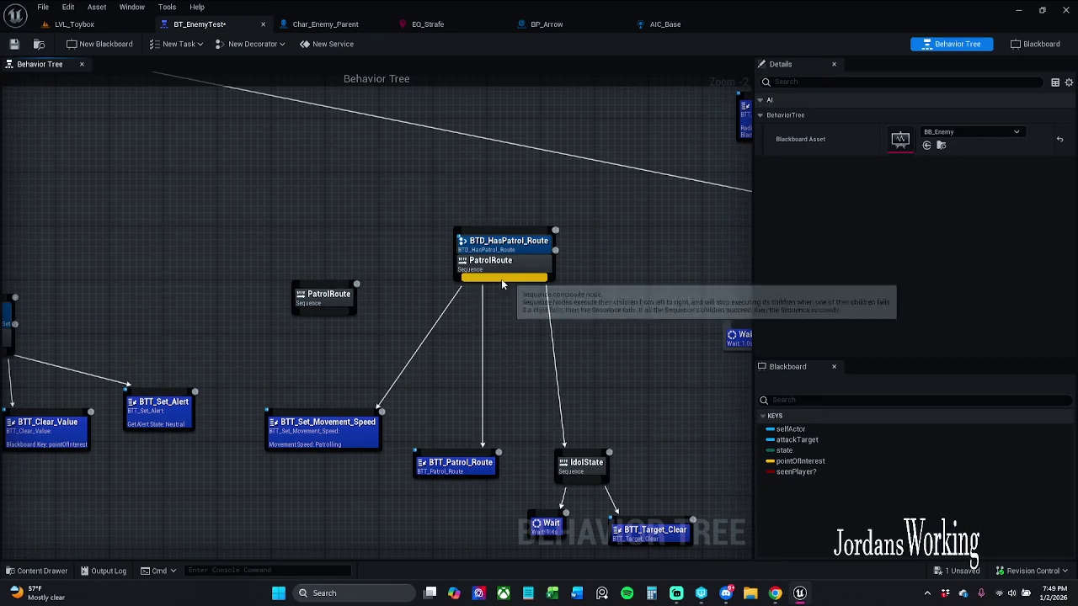
drag(395, 262, 418, 368)
mouse_move(529, 340)
mouse_down()
mouse_move(138, 169)
mouse_move(21, 150)
mouse_up()
mouse_move(183, 277)
mouse_down()
mouse_move(409, 281)
mouse_move(424, 254)
mouse_up()
Delete the standalone PatrolRoute node, save BT_EnemyTest, and return to LVL_Toybox
mouse_move(534, 351)
mouse_down()
mouse_move(369, 271)
mouse_move(489, 351)
mouse_up()
key(Delete)
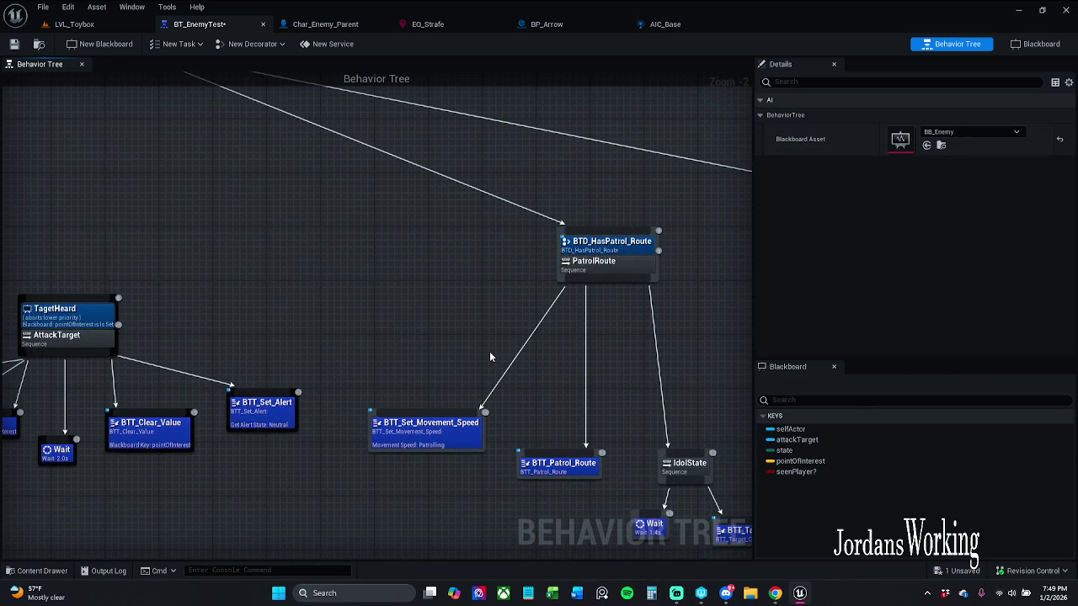
drag(614, 278, 581, 278)
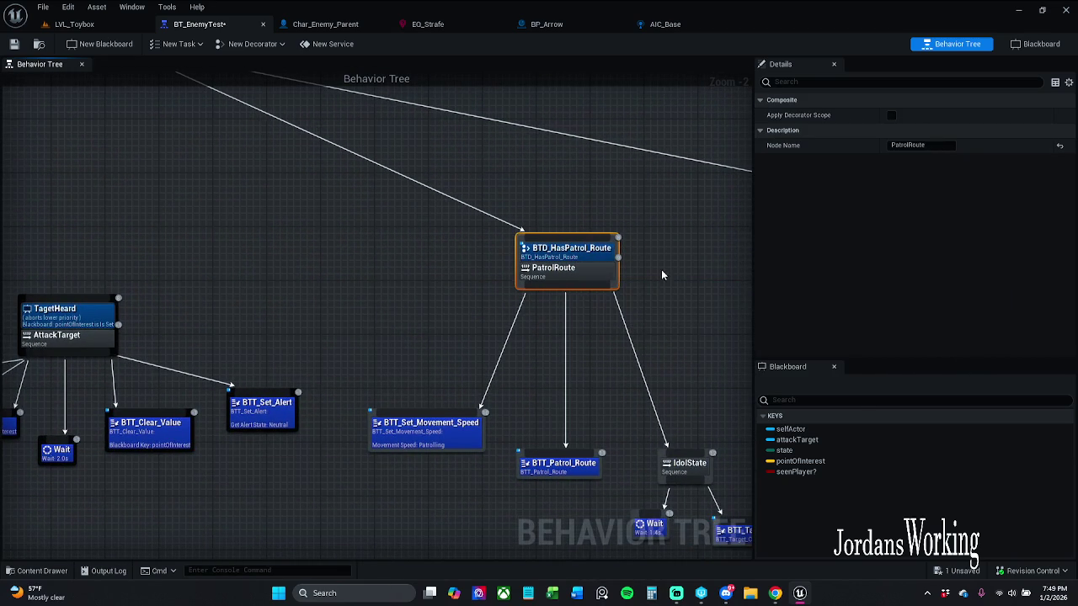
click(698, 306)
drag(698, 306, 627, 261)
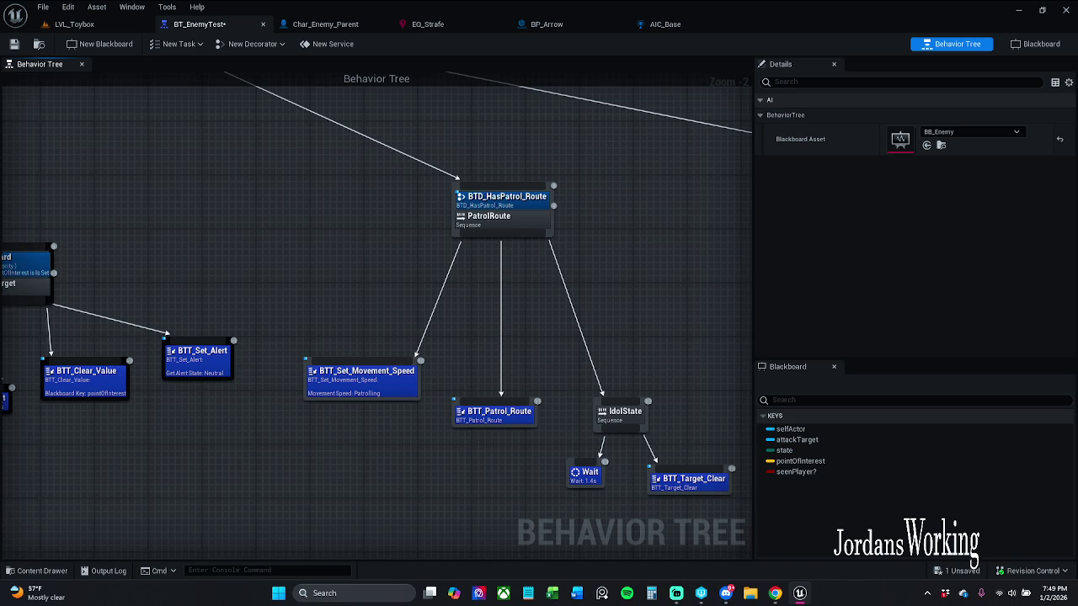
key(ctrl+s)
click(97, 25)
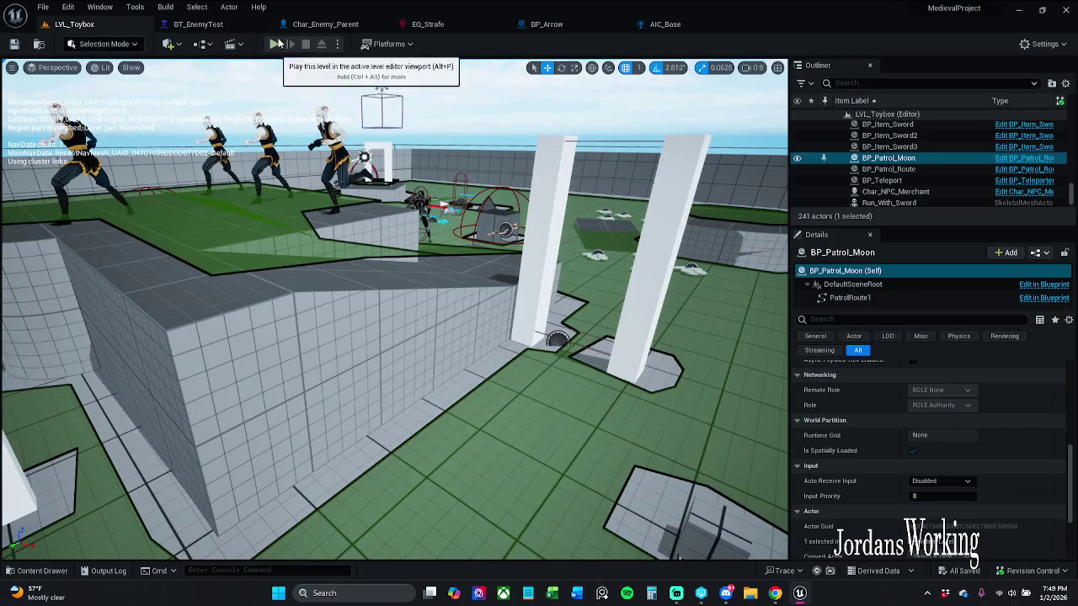
Review the noPatrolRoute branch, frame BP_Patrol_Moon, select Char_Enemy_Parent, and playtest the level
click(234, 28)
drag(614, 314, 412, 261)
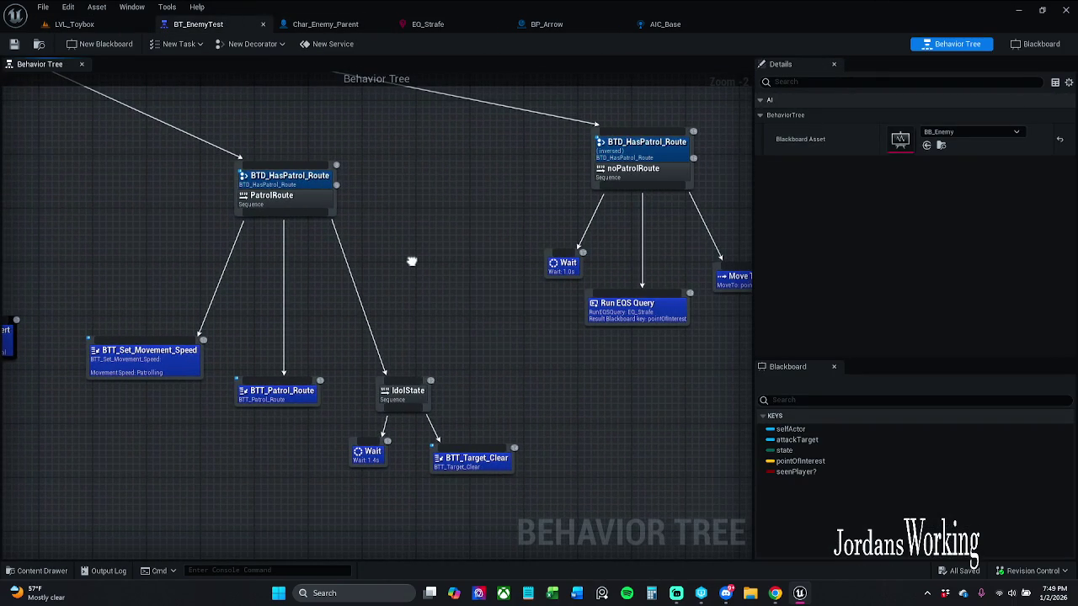
click(80, 24)
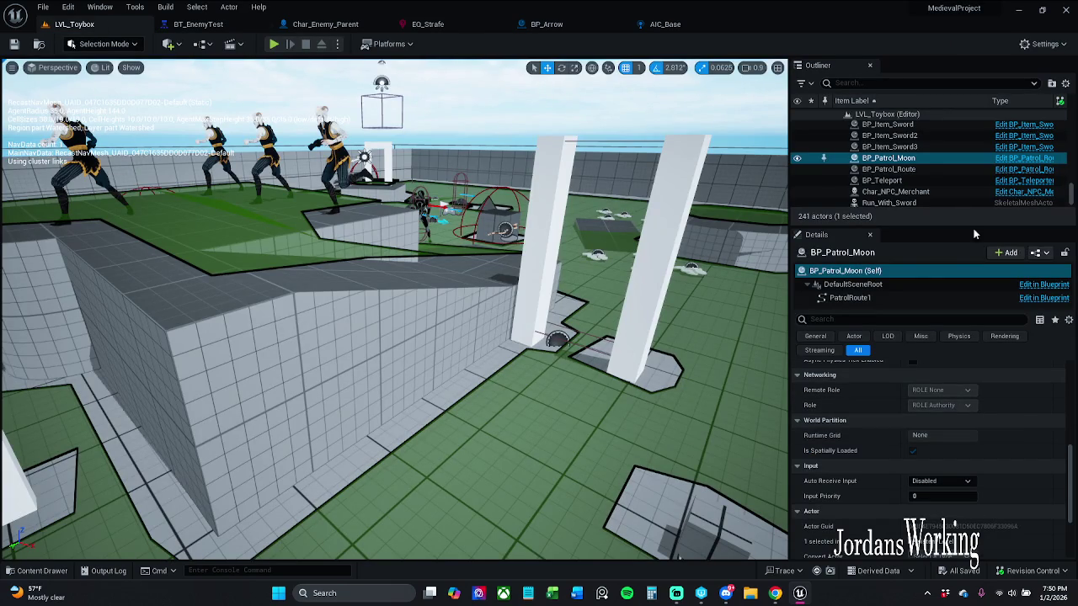
double_click(888, 157)
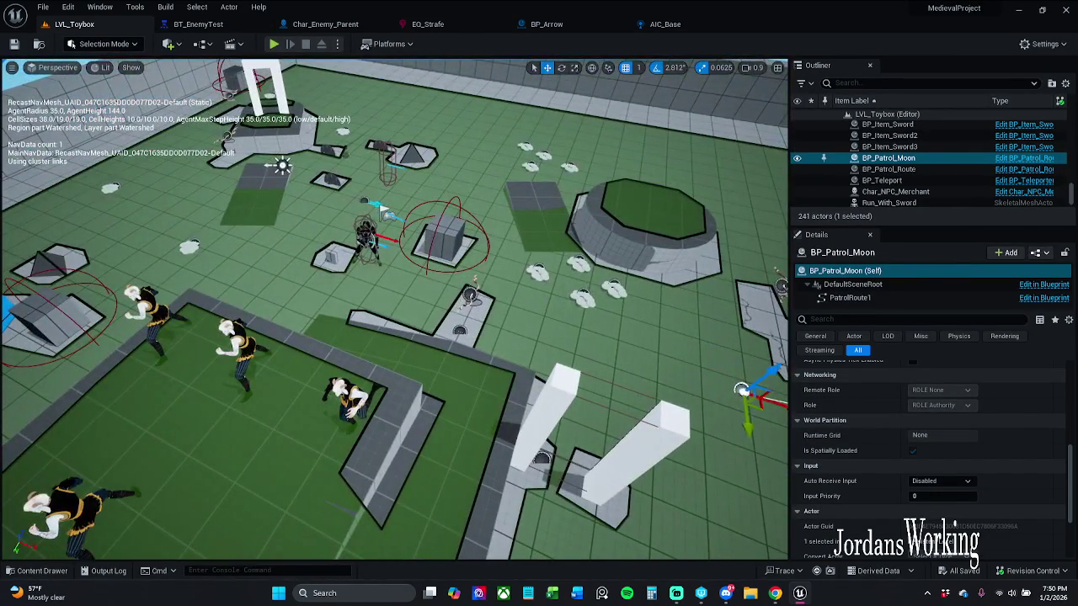
click(365, 238)
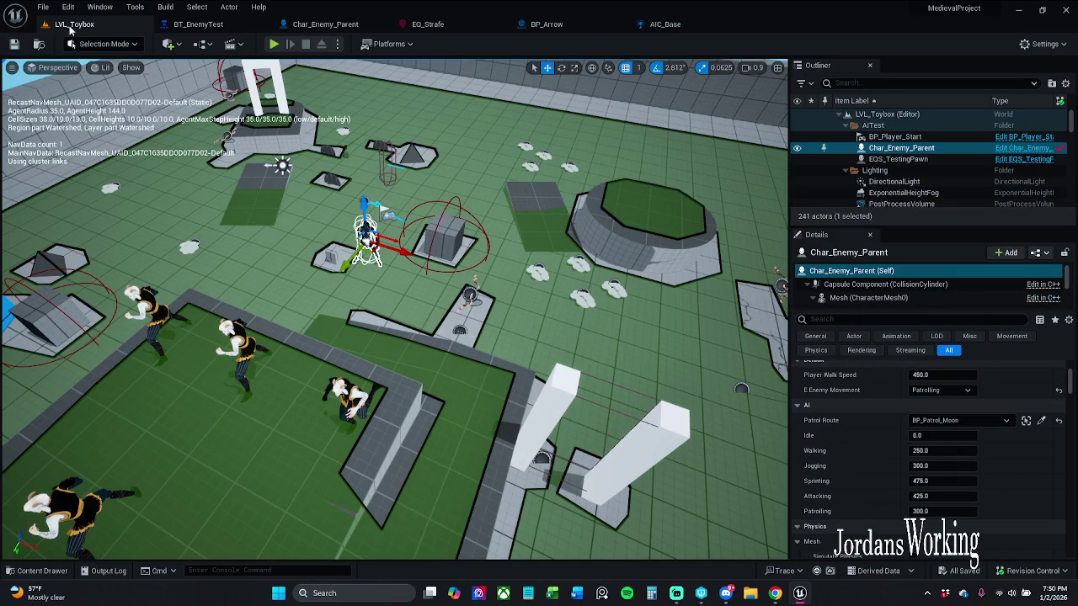
click(270, 52)
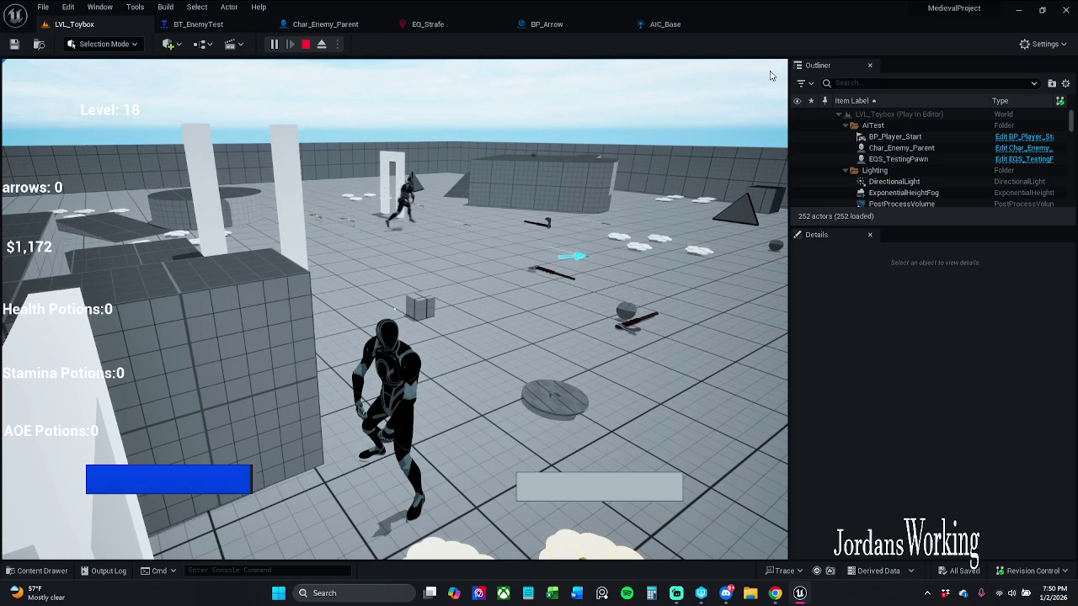
key(Escape)
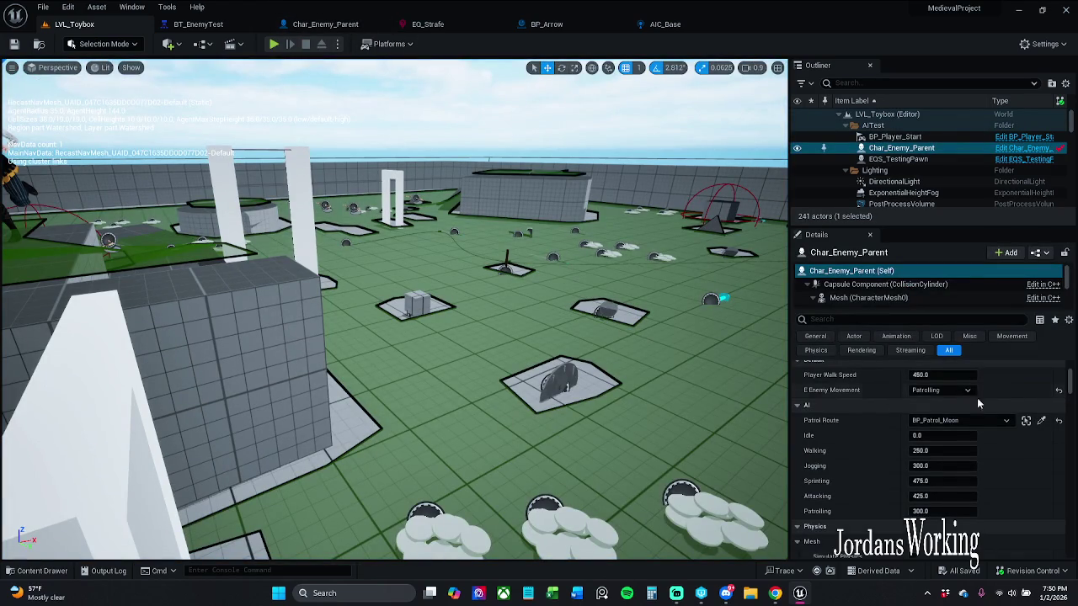
Reset the enemy's Patrol Route to None and playtest the level
click(1059, 421)
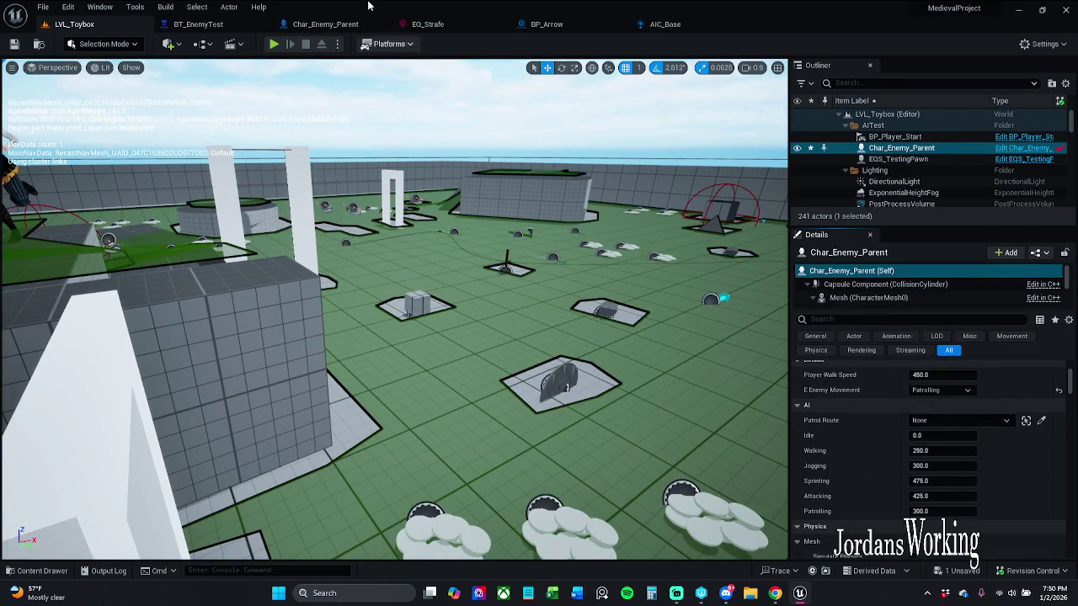
click(274, 46)
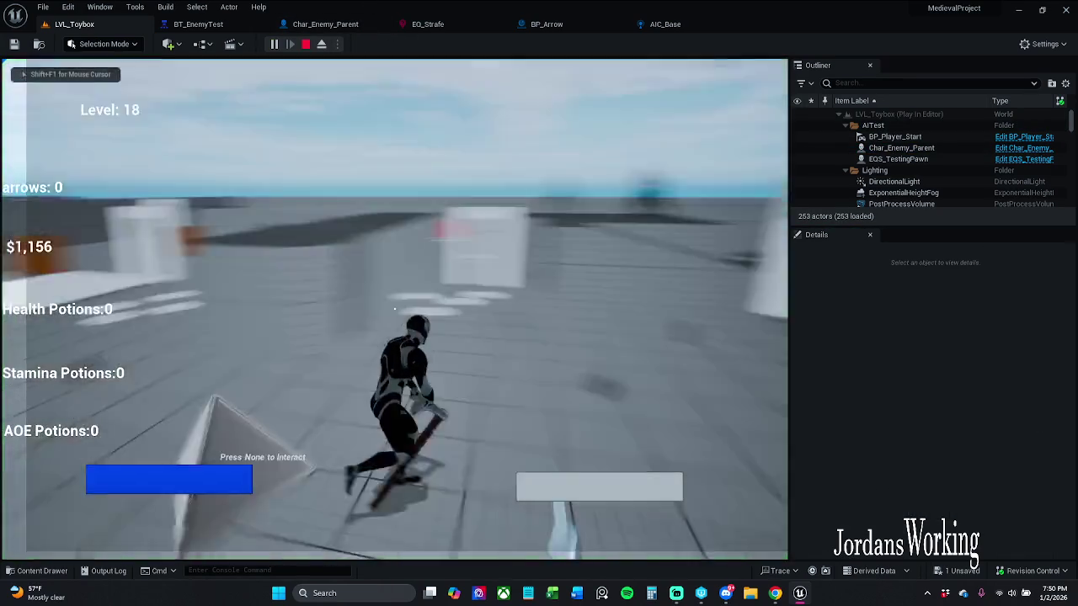
key(w)
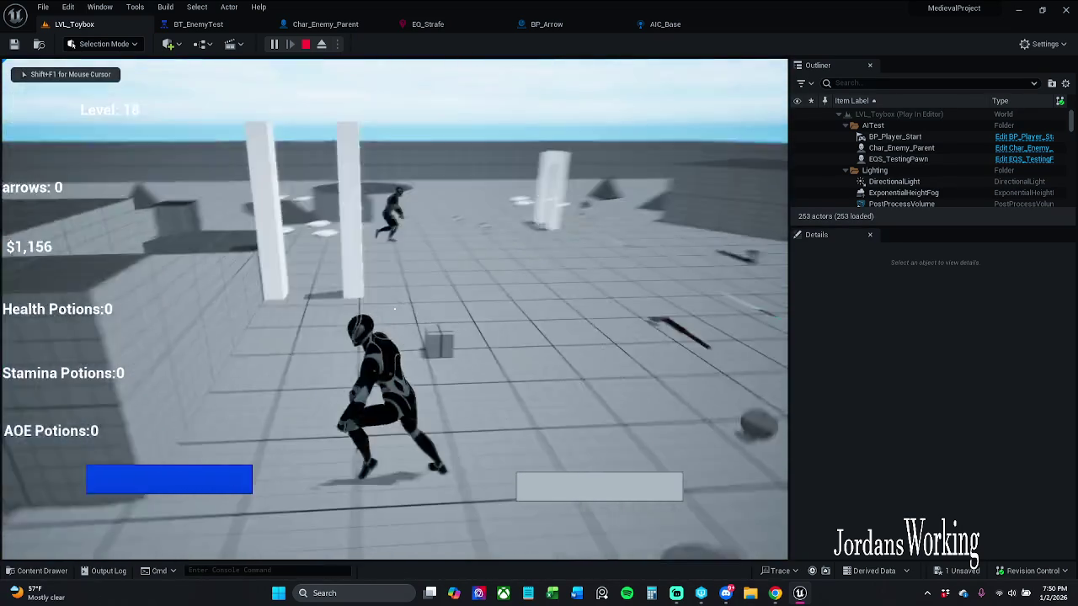
key(w)
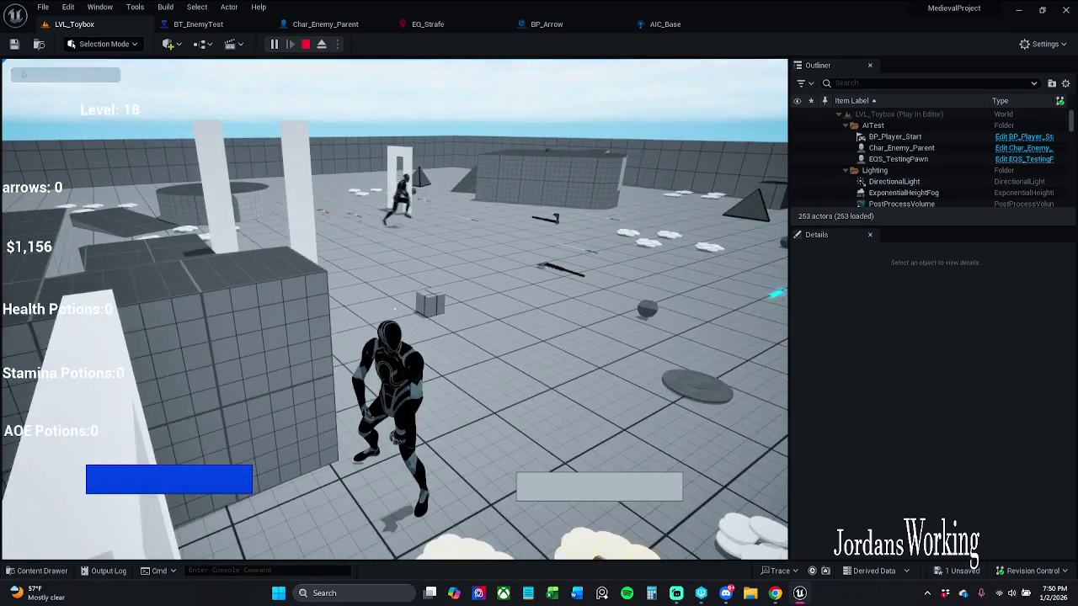
key(Escape)
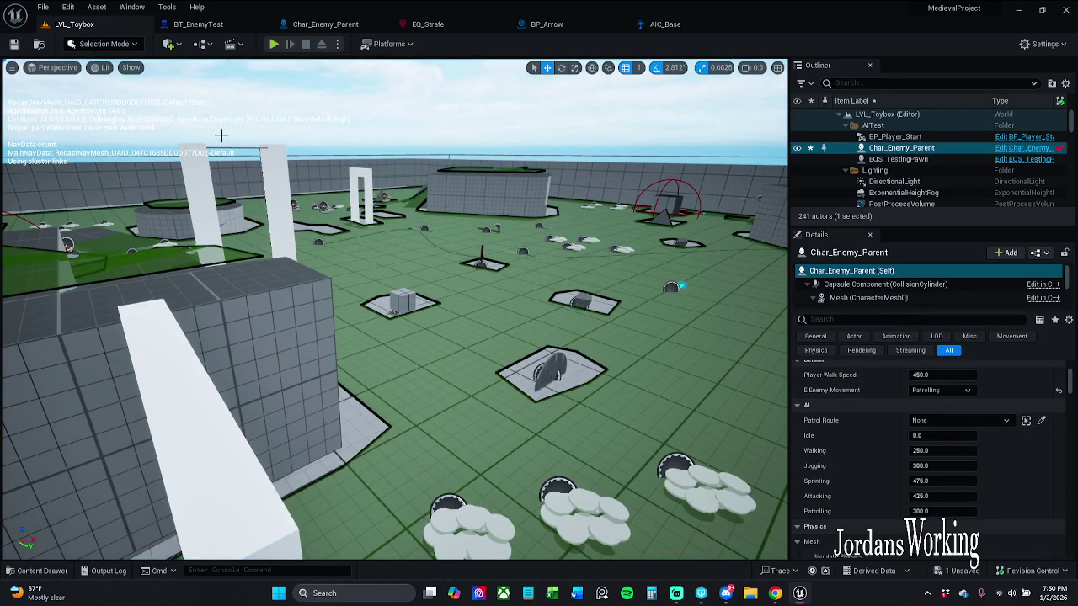
Save all assets, playtest again, then bring up the BT_EnemyTest behavior tree
click(44, 7)
click(85, 74)
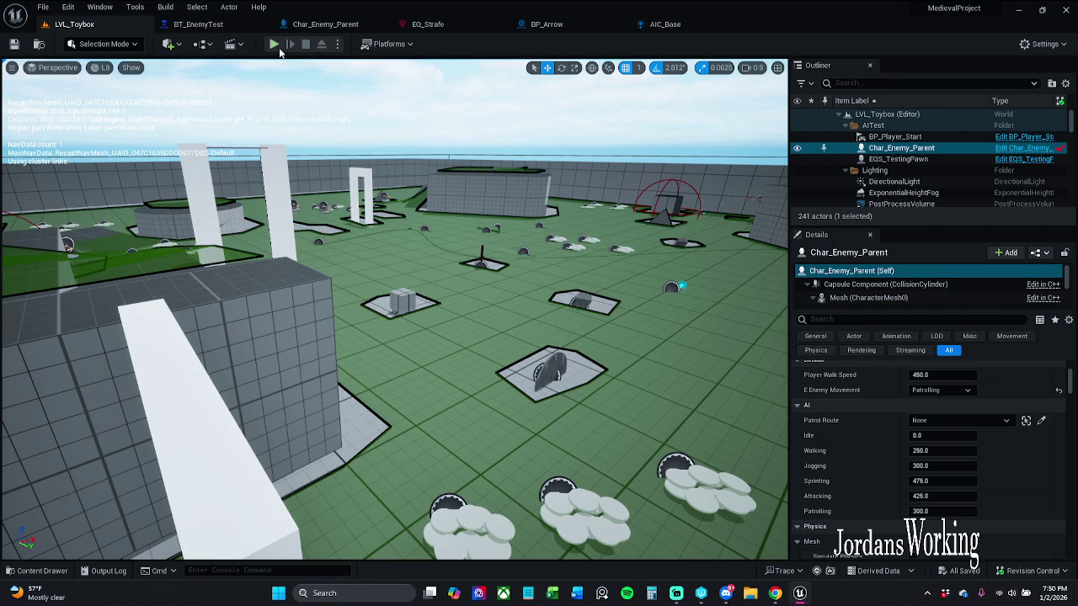
click(281, 48)
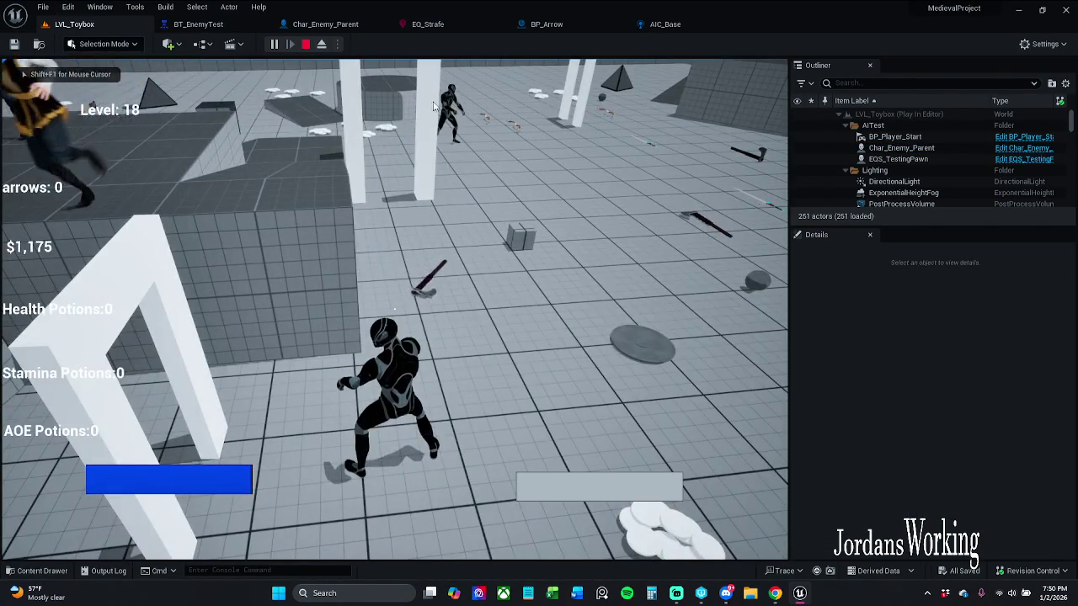
click(321, 44)
click(194, 25)
scroll(374, 233, up, 2)
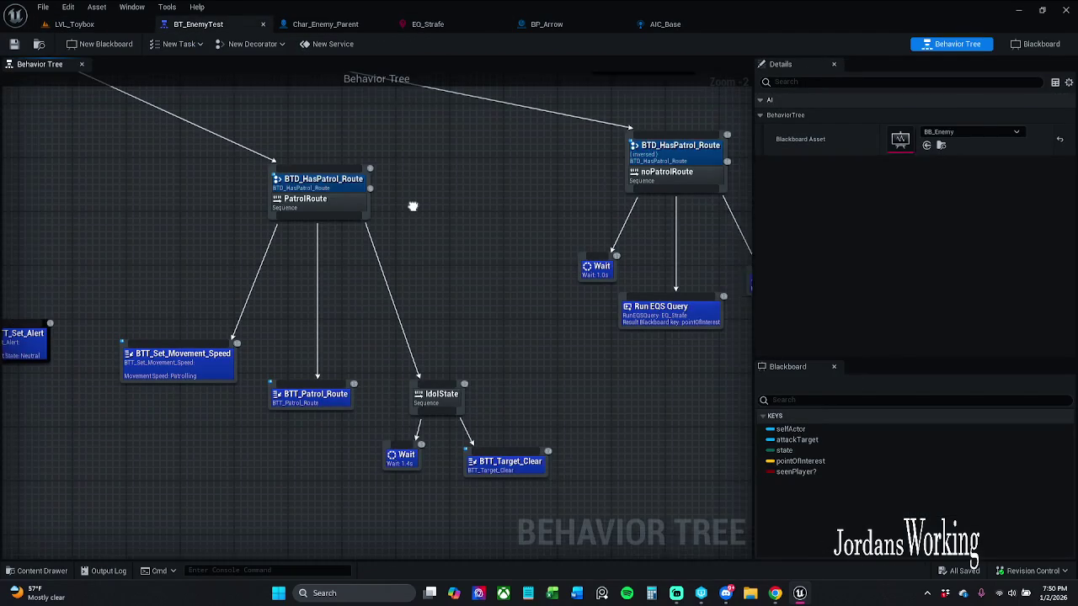
Uncheck Inverse Condition on noPatrolRoute's BTD_HasPatrol_Route decorator, save BT_EnemyTest, and return to LVL_Toybox
drag(443, 183, 440, 233)
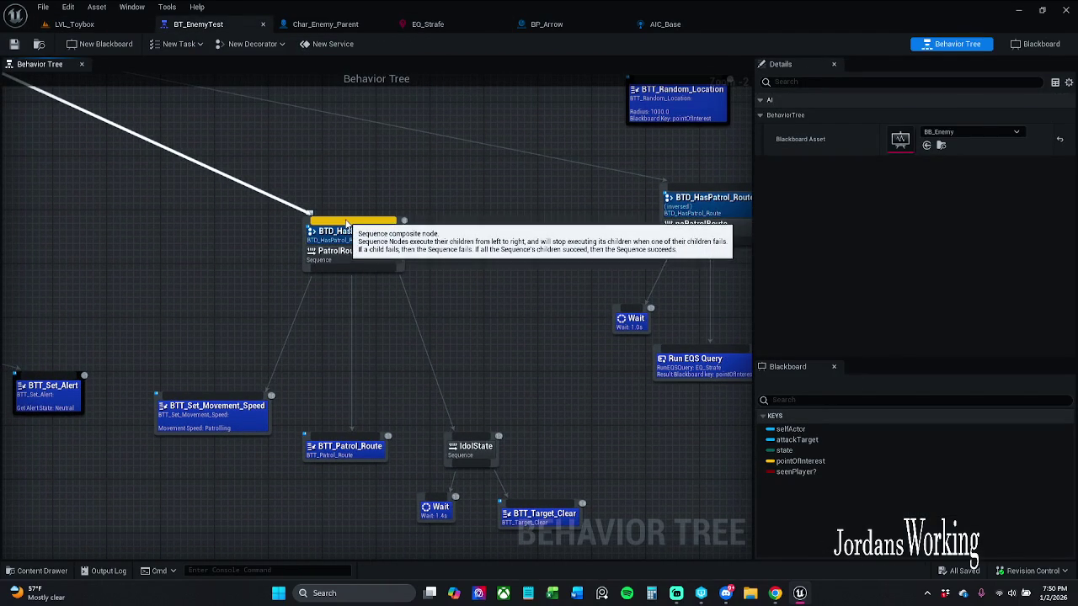
click(712, 205)
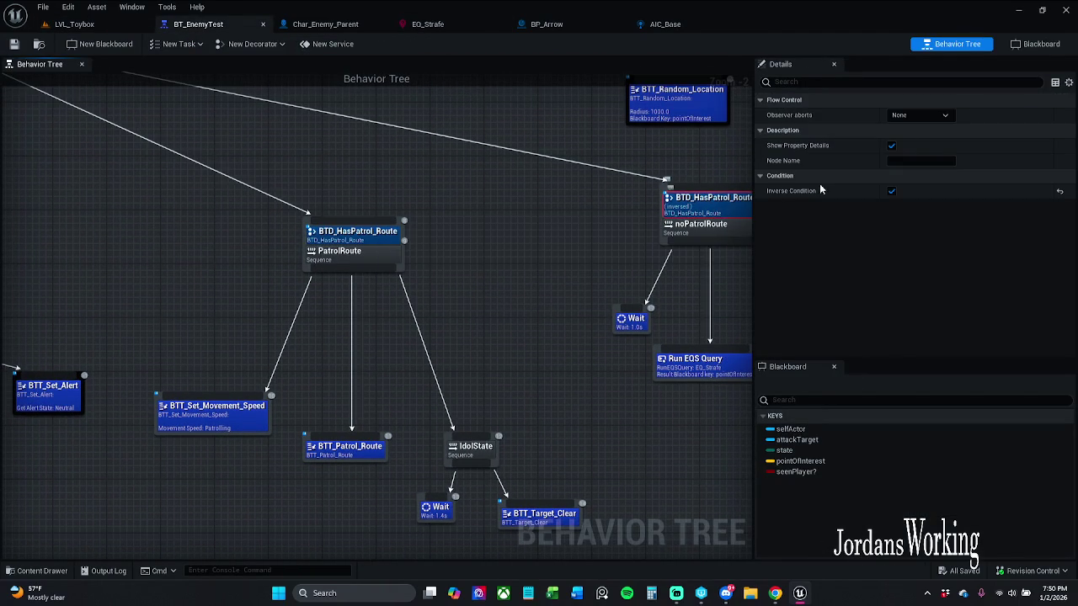
click(892, 191)
click(369, 184)
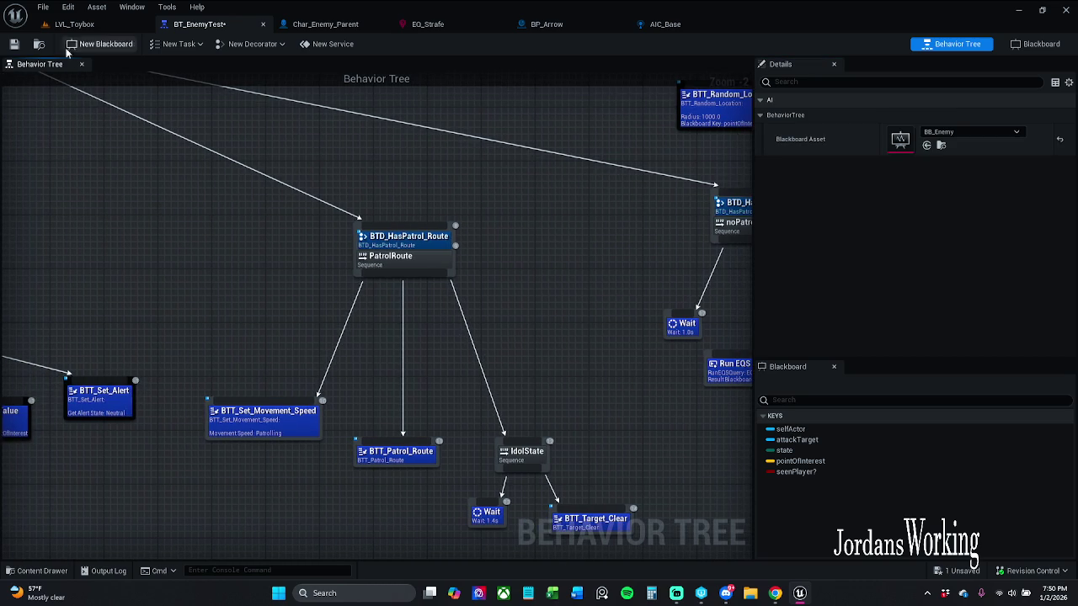
click(15, 43)
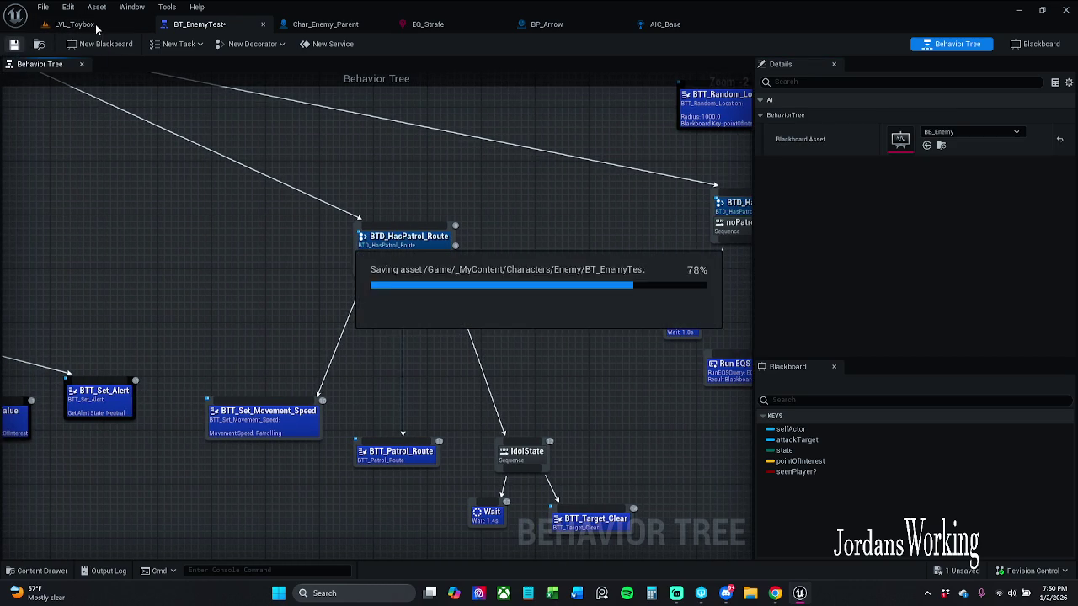
click(85, 24)
click(274, 44)
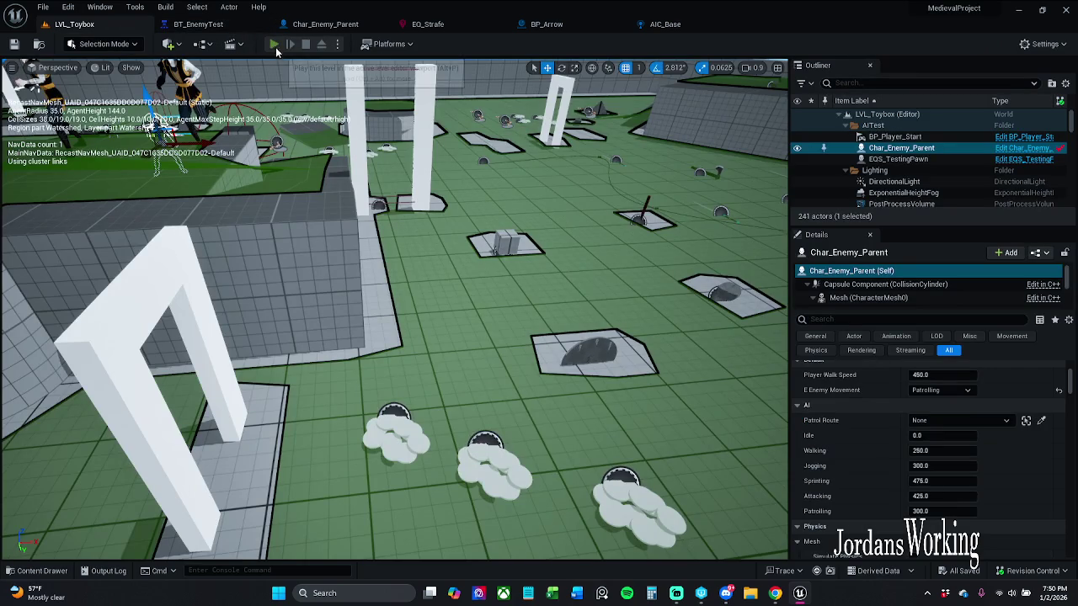
Finish the playtest and float the BT_EnemyTest behavior tree in its own window
key(a)
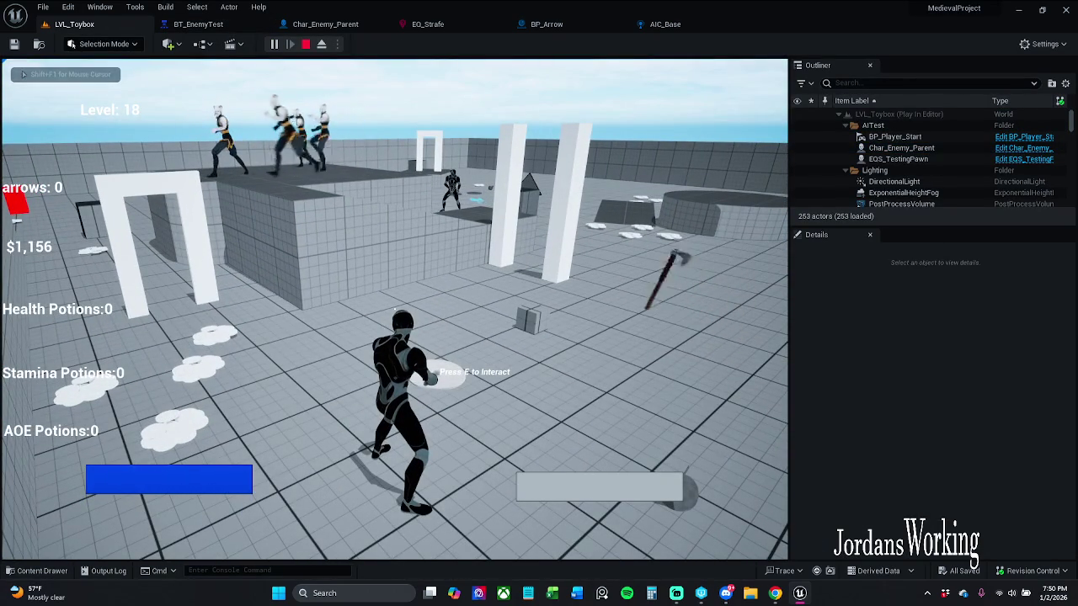
key(Escape)
click(223, 25)
mouse_move(229, 30)
mouse_down()
mouse_move(303, 155)
mouse_move(555, 151)
mouse_move(532, 129)
mouse_move(539, 139)
mouse_up()
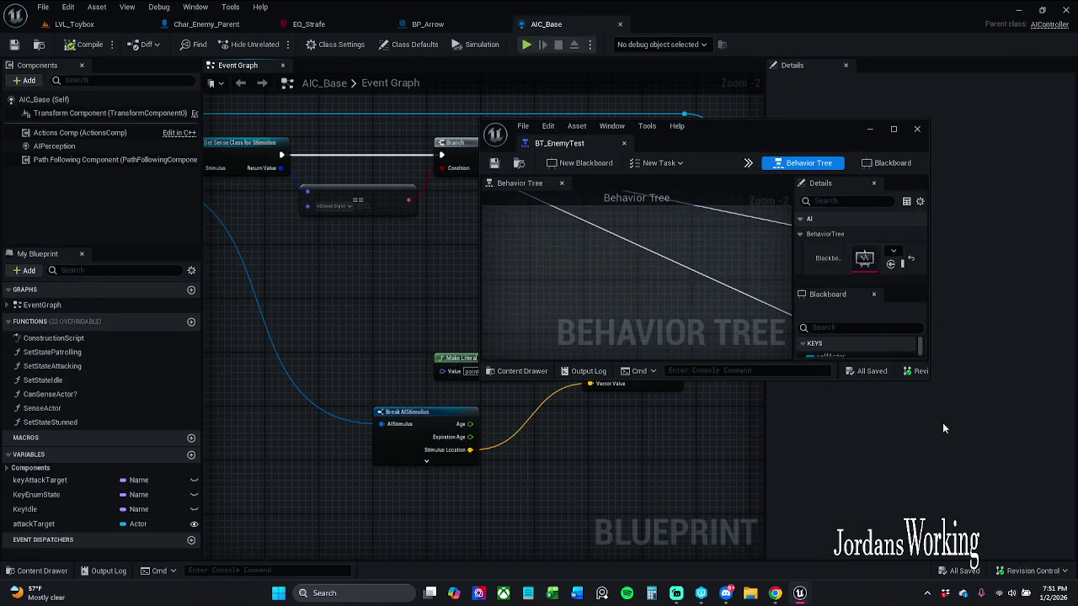
Enlarge the floating BT_EnemyTest window and playtest LVL_Toybox while the tree simulates, then quit
mouse_move(926, 382)
mouse_down()
mouse_move(985, 389)
mouse_move(1010, 568)
mouse_up()
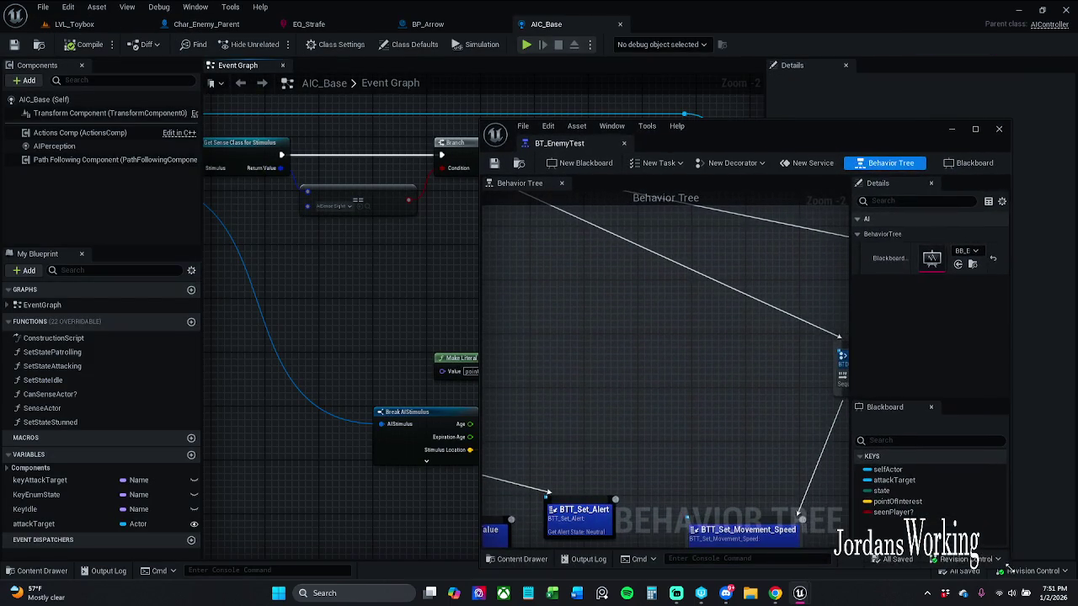
drag(692, 309, 525, 309)
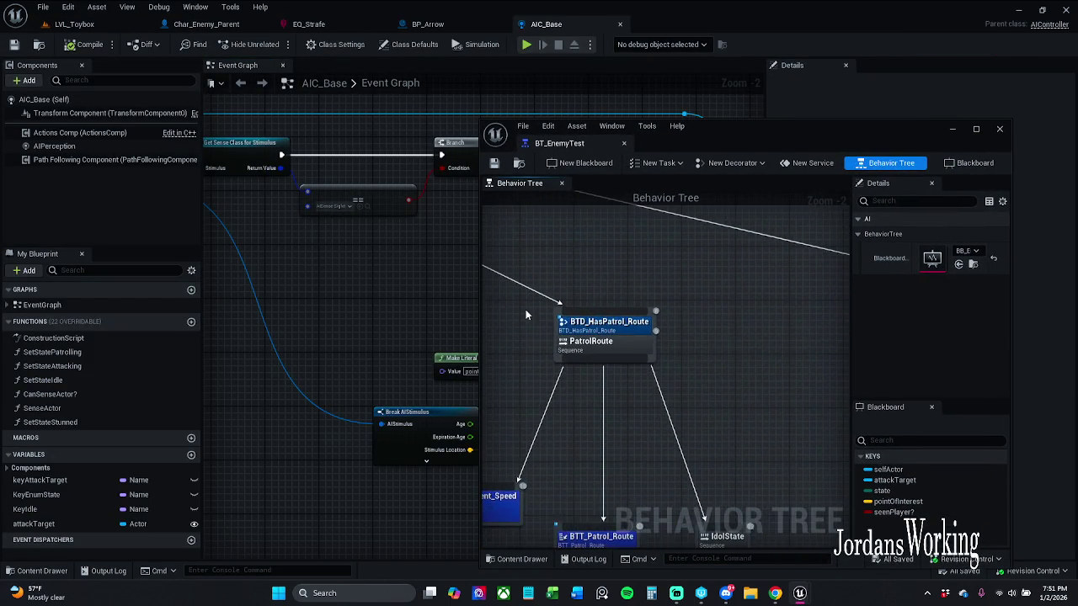
scroll(615, 304, down, 2)
drag(615, 310, 633, 306)
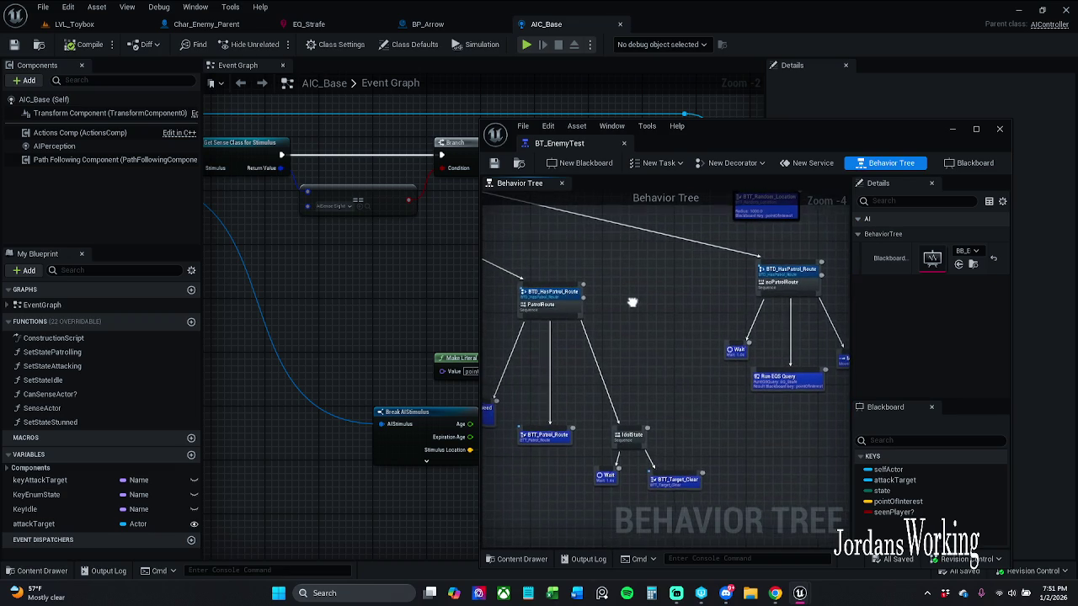
click(74, 24)
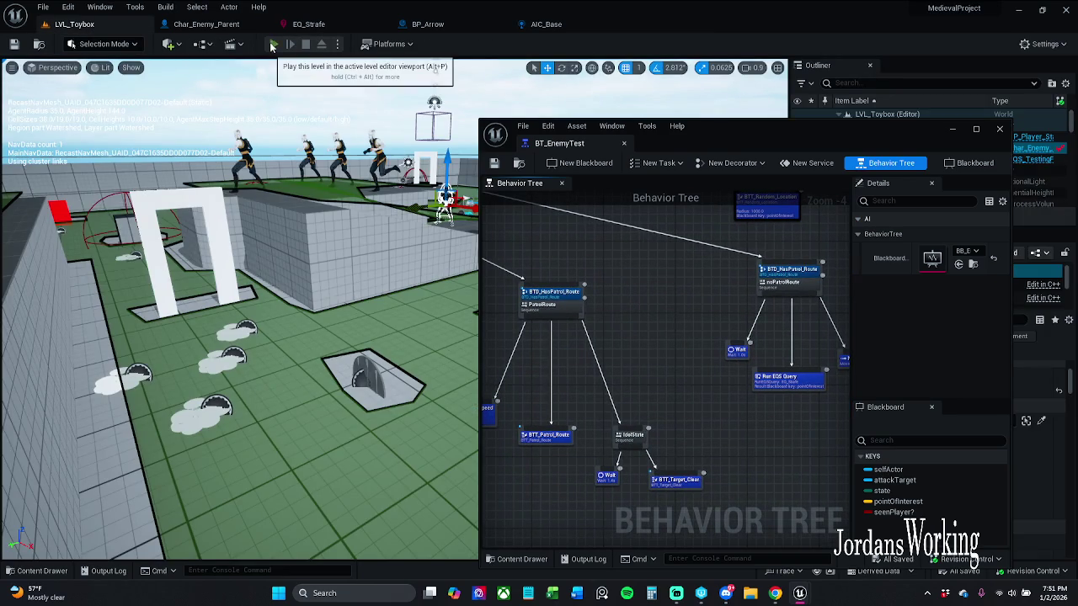
click(273, 44)
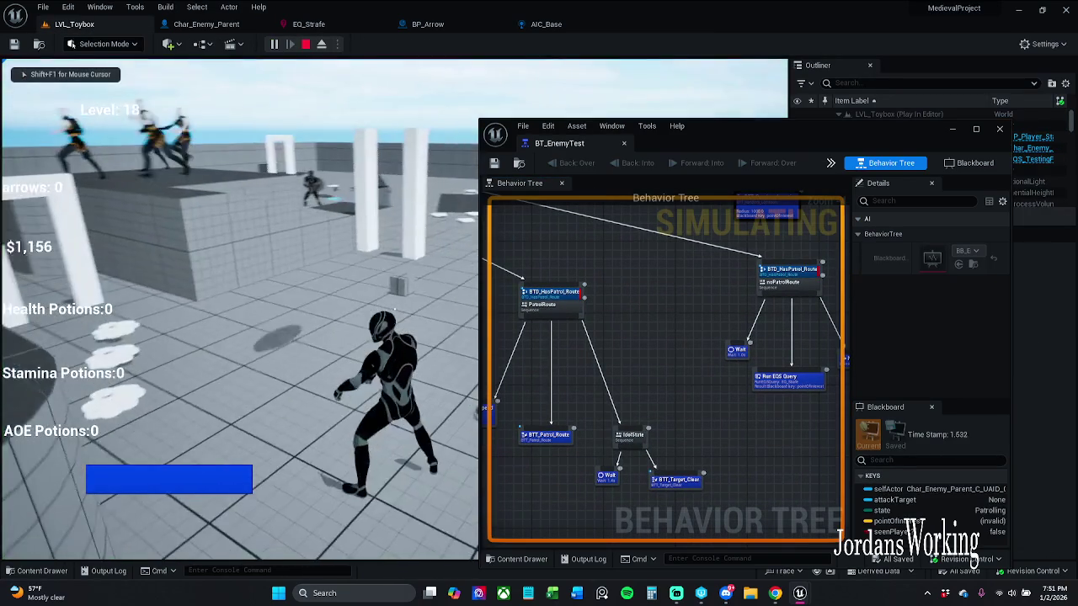
key(p)
mouse_move(755, 355)
mouse_down()
mouse_move(917, 394)
mouse_move(758, 349)
mouse_move(681, 296)
mouse_move(690, 295)
mouse_up()
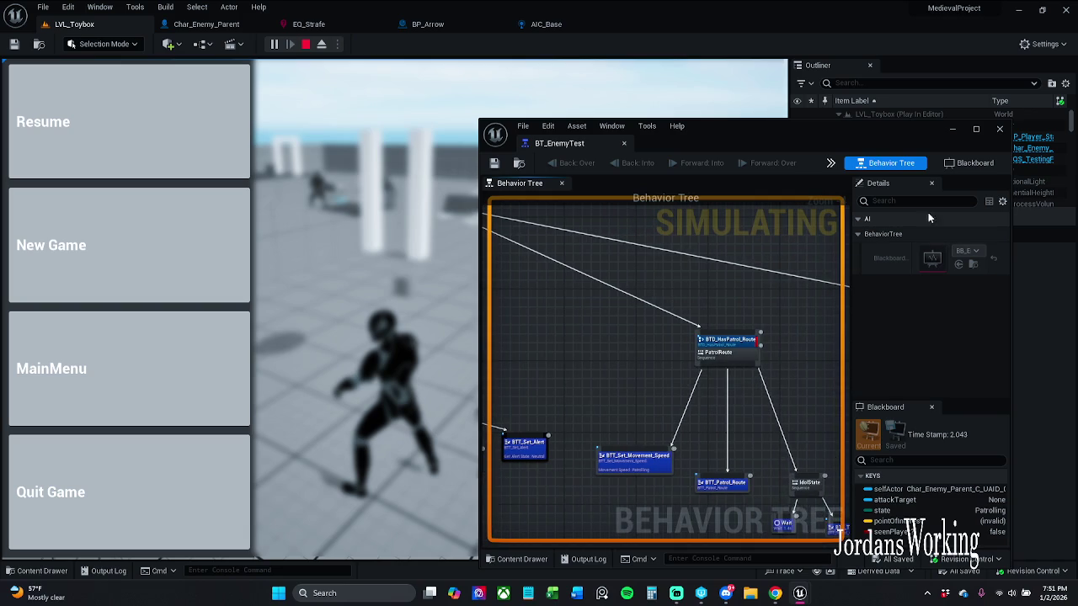
click(197, 483)
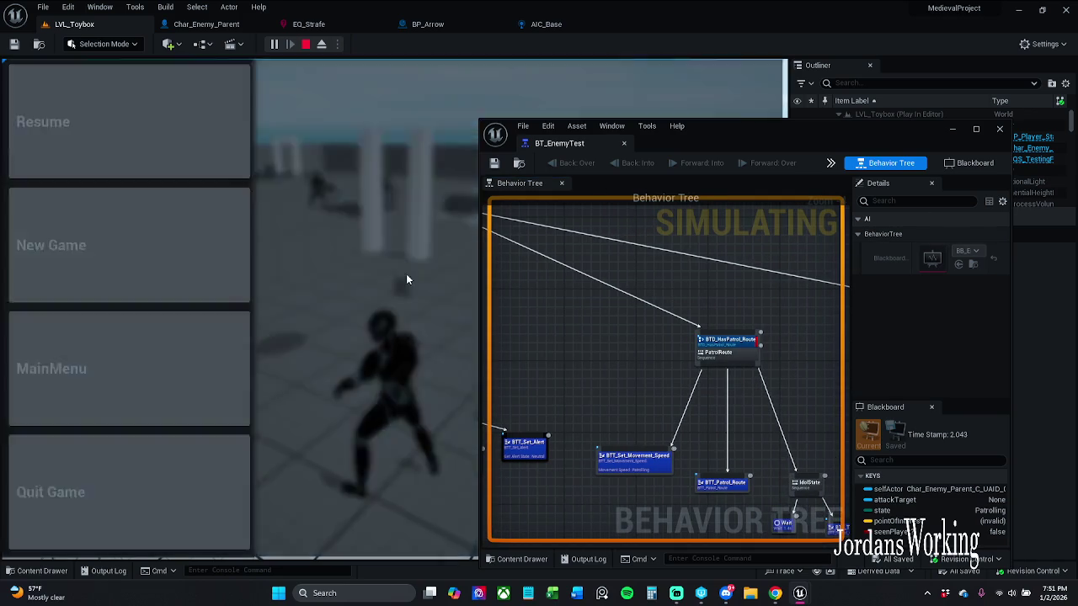
Detach the PatrolRoute branch, playtest again, and connect the BTD_HasPatrol_Route branch to the Selector
alt+click(716, 333)
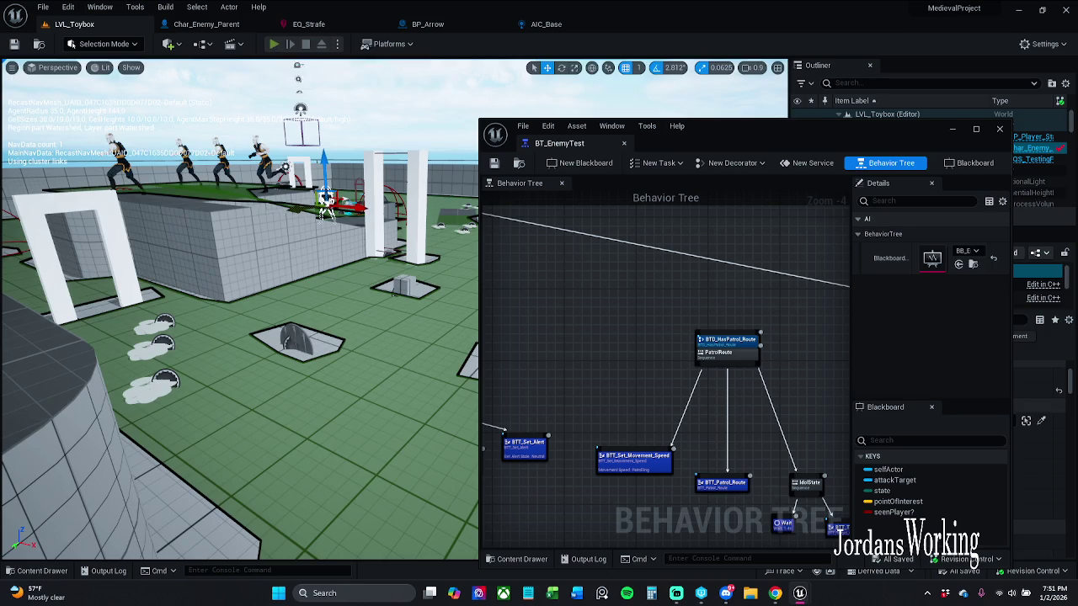
click(274, 44)
key(p)
scroll(659, 307, down, 2)
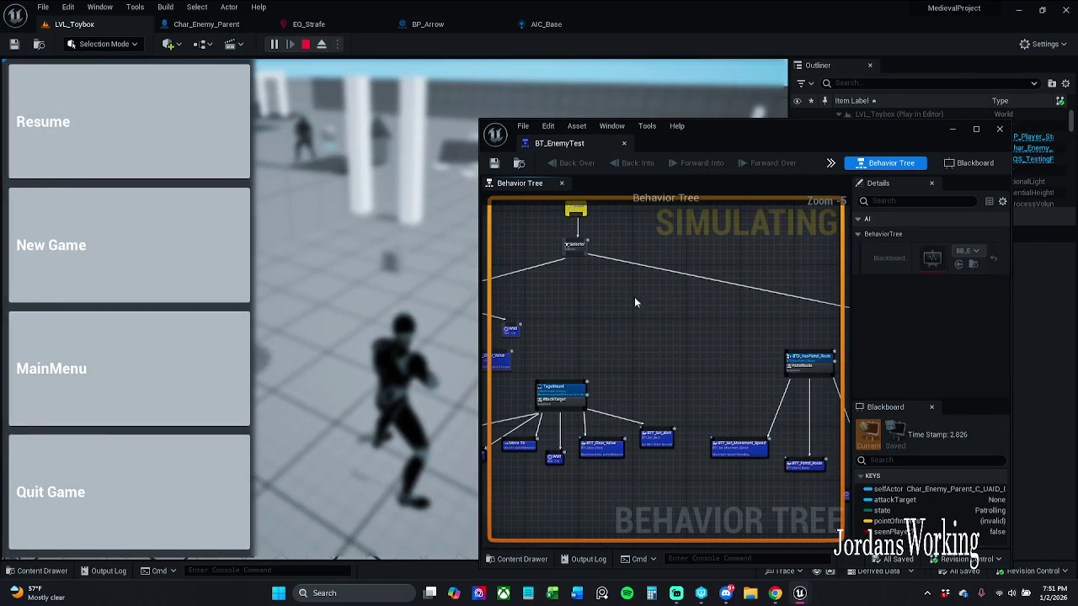
drag(691, 324, 644, 307)
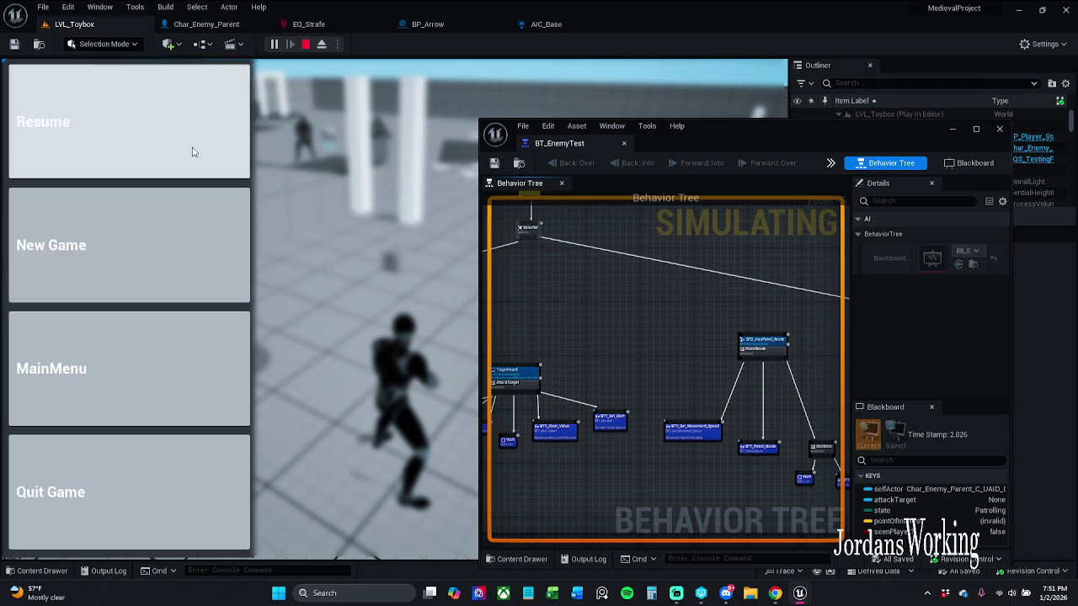
click(306, 45)
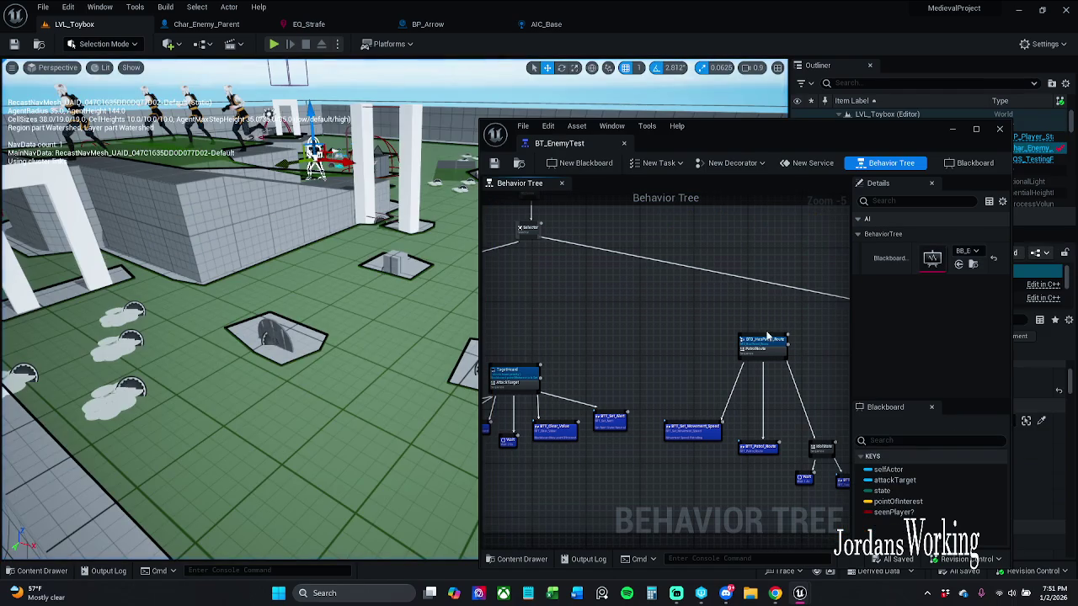
mouse_move(764, 339)
mouse_down()
mouse_move(560, 291)
mouse_move(555, 255)
mouse_move(528, 236)
mouse_up()
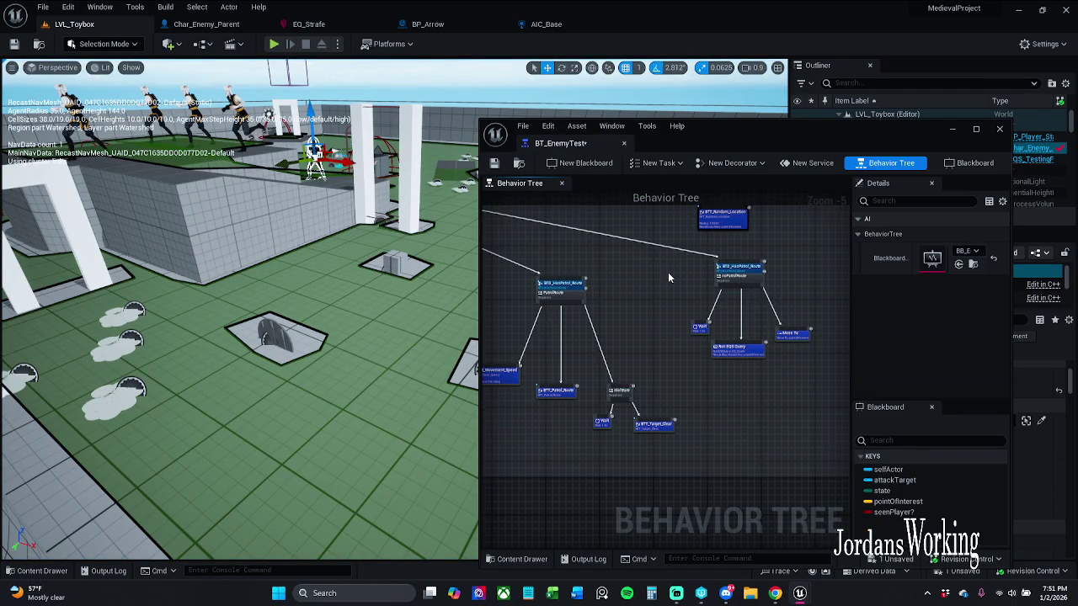
Delete the BTD_HasPatrol_Route decorator from noPatrolRoute and save BT_EnemyTest
mouse_move(609, 272)
mouse_down()
mouse_move(681, 284)
mouse_move(468, 288)
mouse_up()
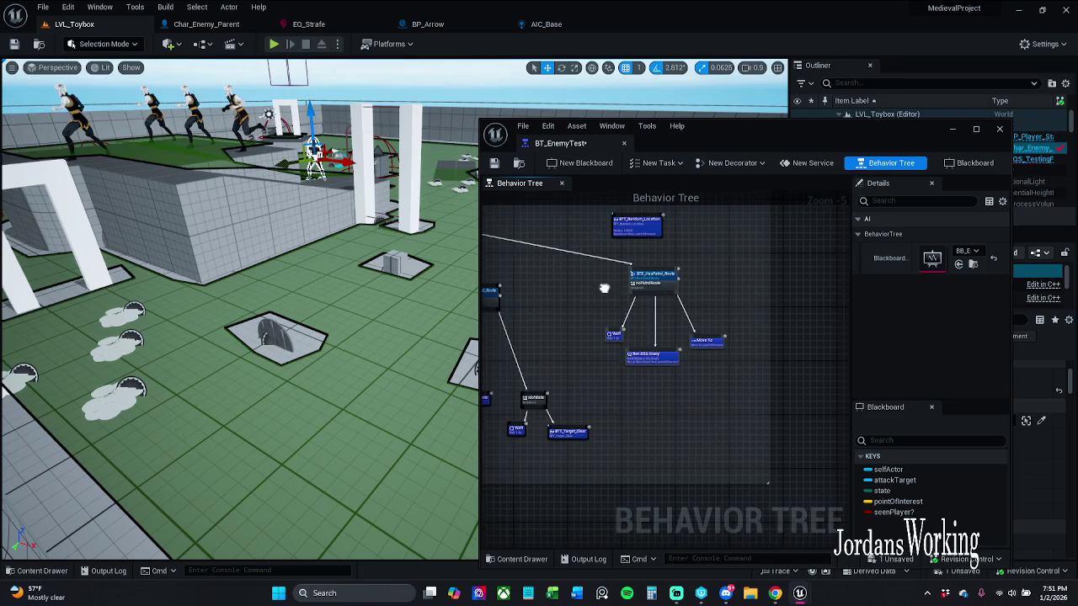
scroll(663, 275, up, 3)
click(677, 271)
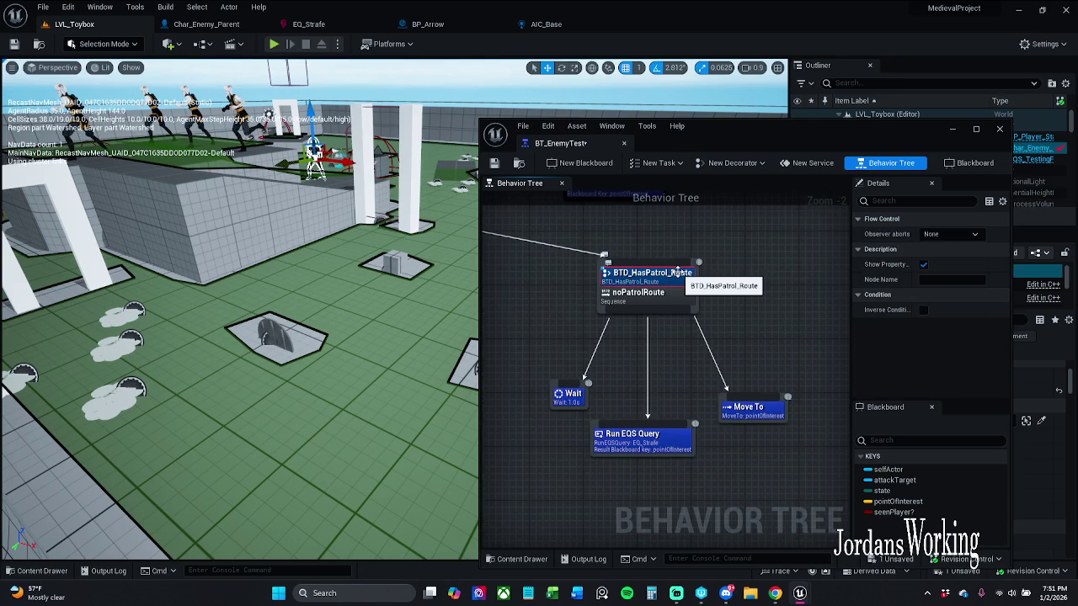
key(Delete)
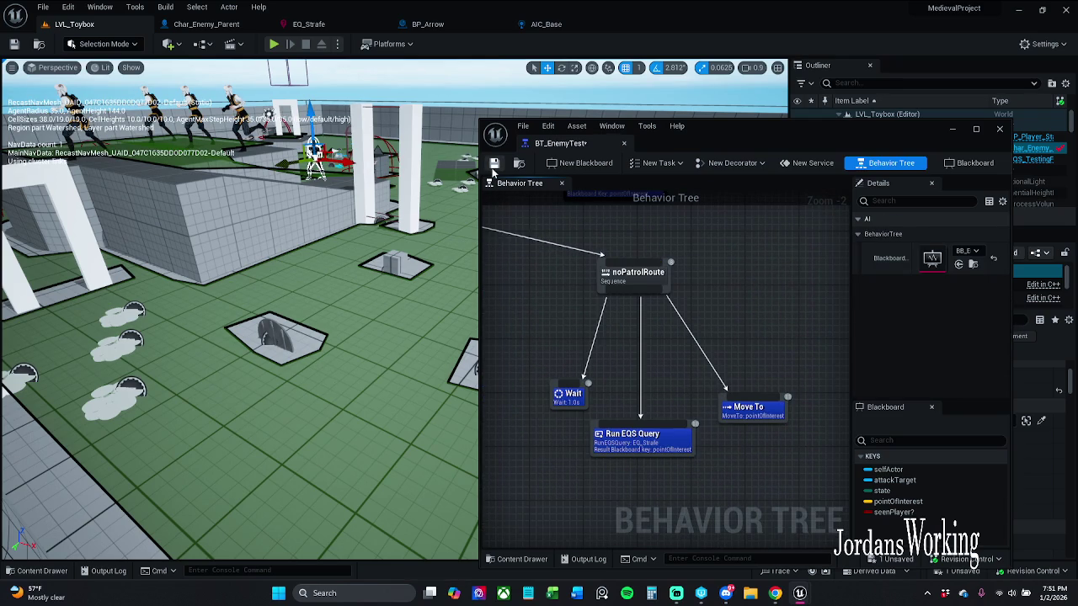
click(494, 165)
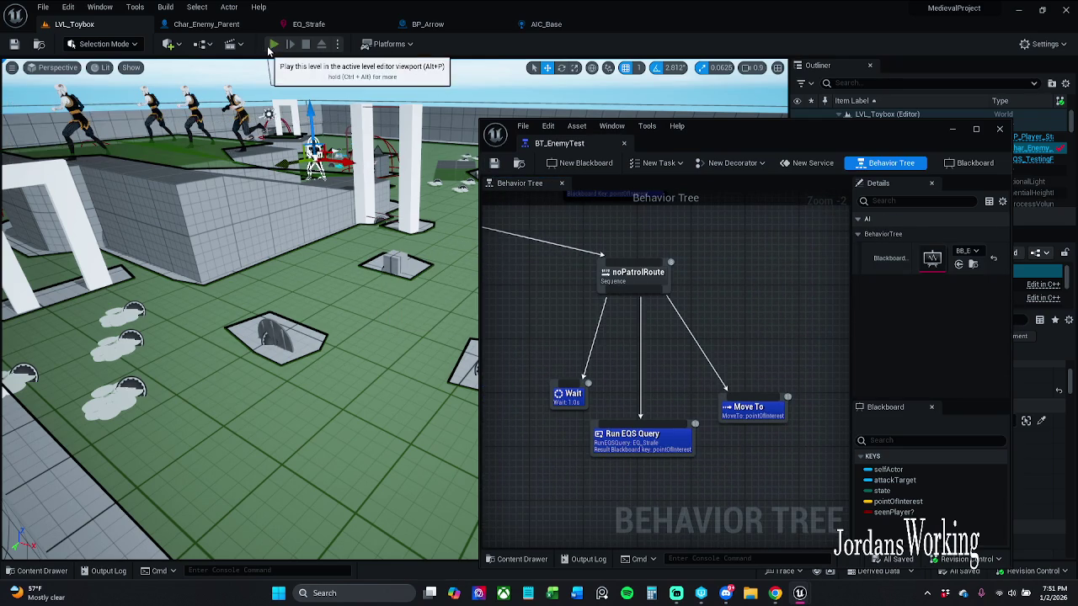
Playtest LVL_Toybox, walking the character toward the cube, then end the session
click(272, 46)
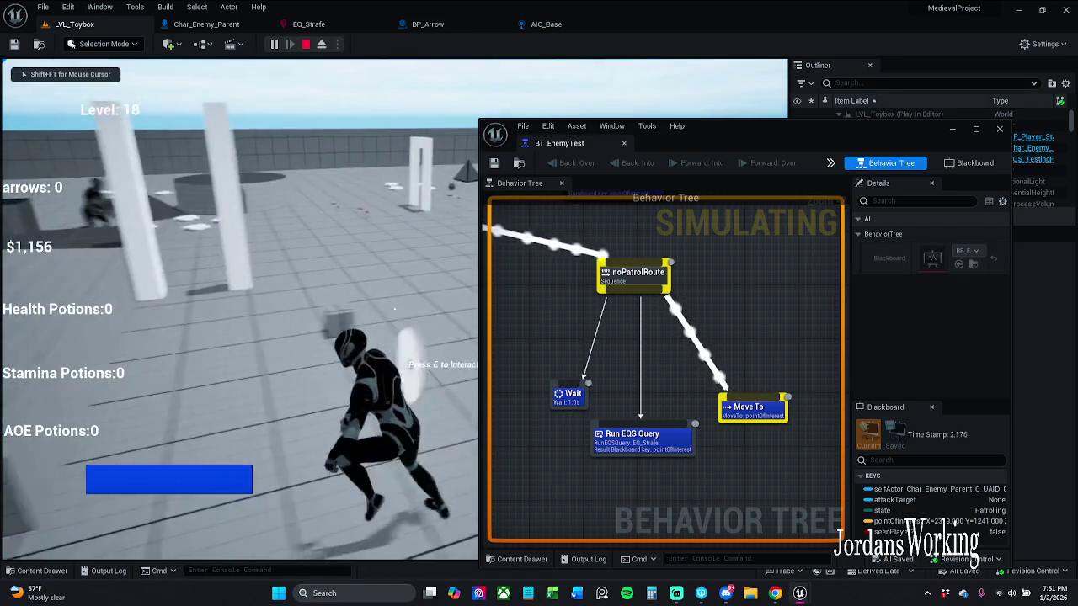
key(w)
key(w)
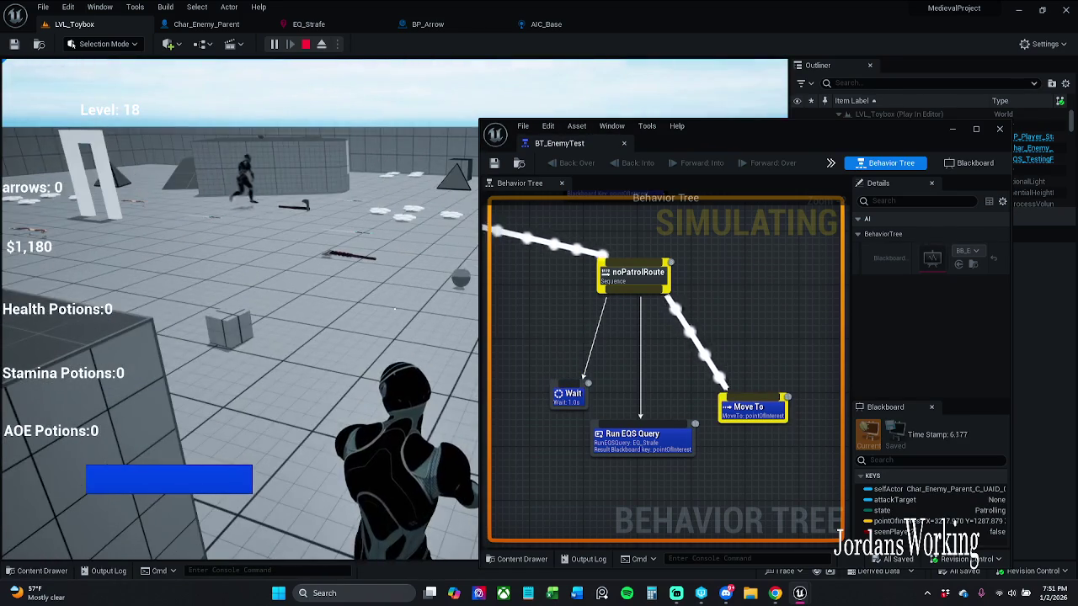
key(w)
key(w)
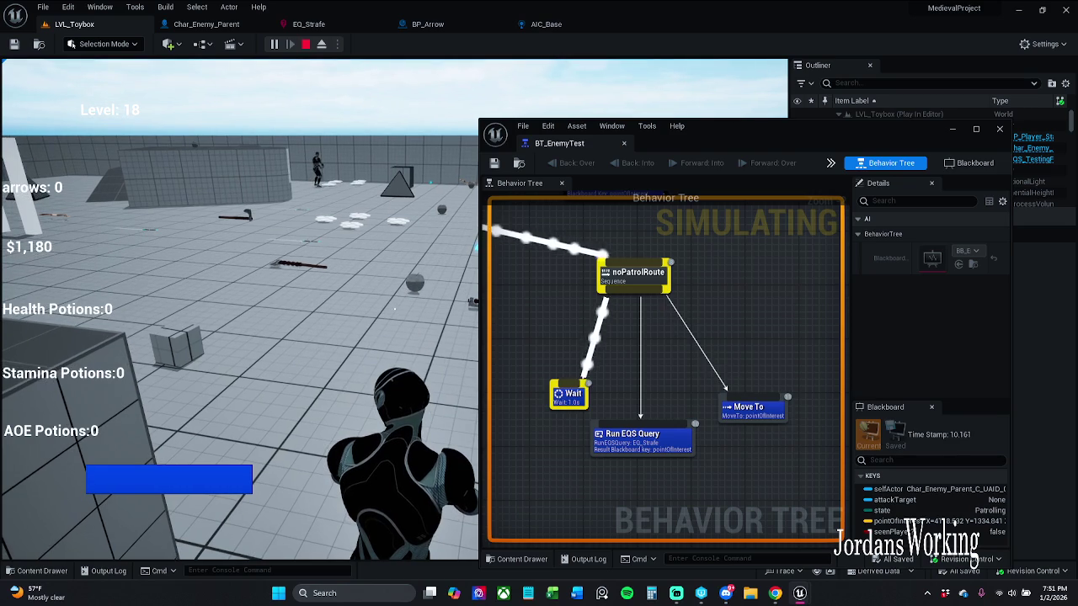
key(Escape)
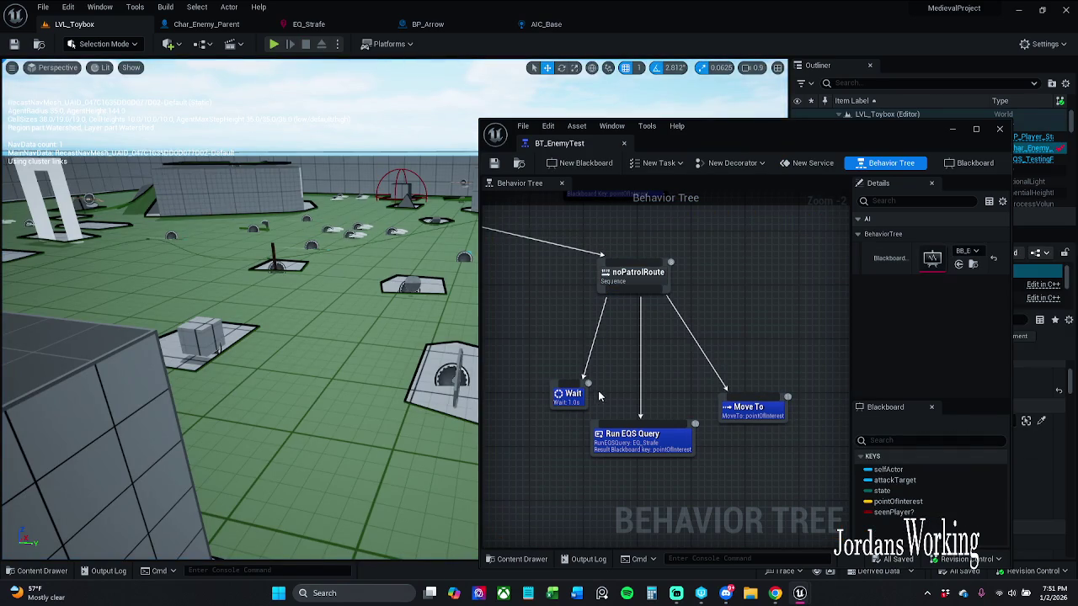
Tidy BT_EnemyTest: lower Run EQS Query, shift Move To left and up, nudge Wait left
scroll(698, 342, down, 2)
scroll(700, 341, up, 2)
scroll(701, 329, down, 3)
scroll(661, 303, up, 2)
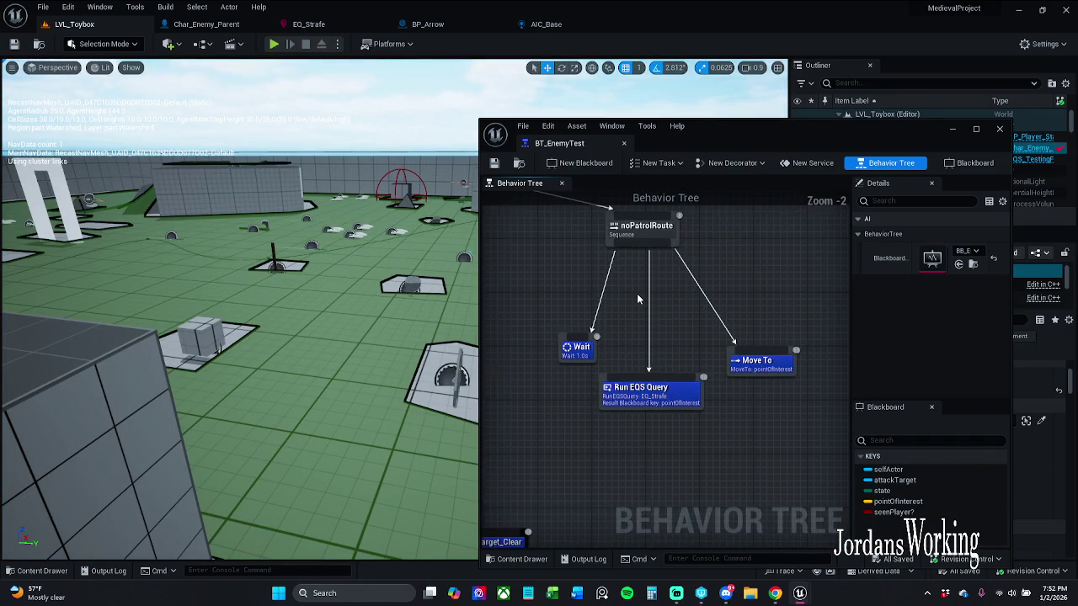
drag(649, 386, 650, 405)
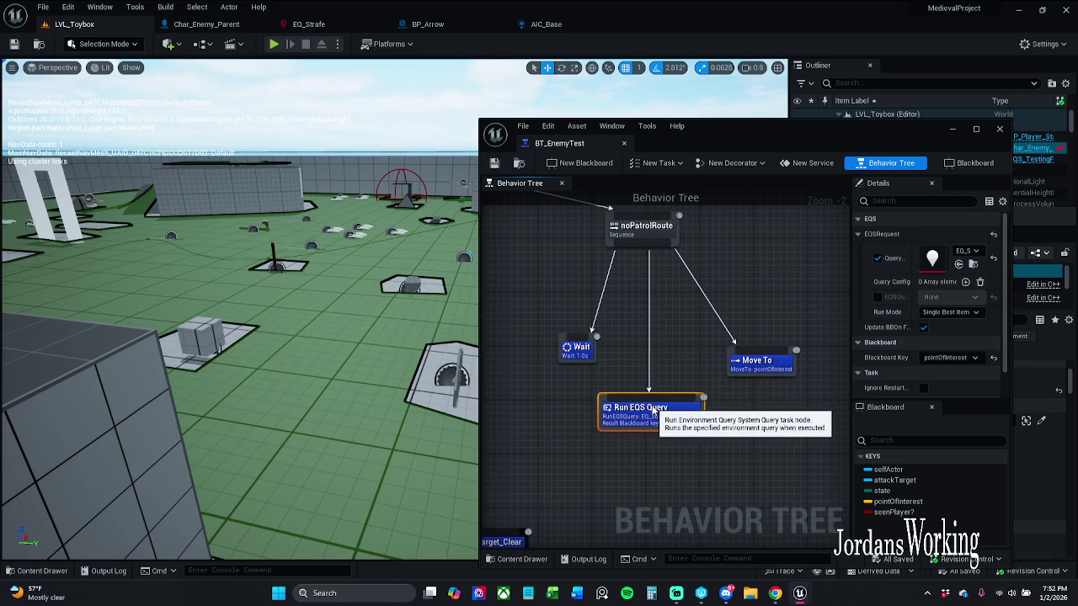
click(617, 354)
click(592, 349)
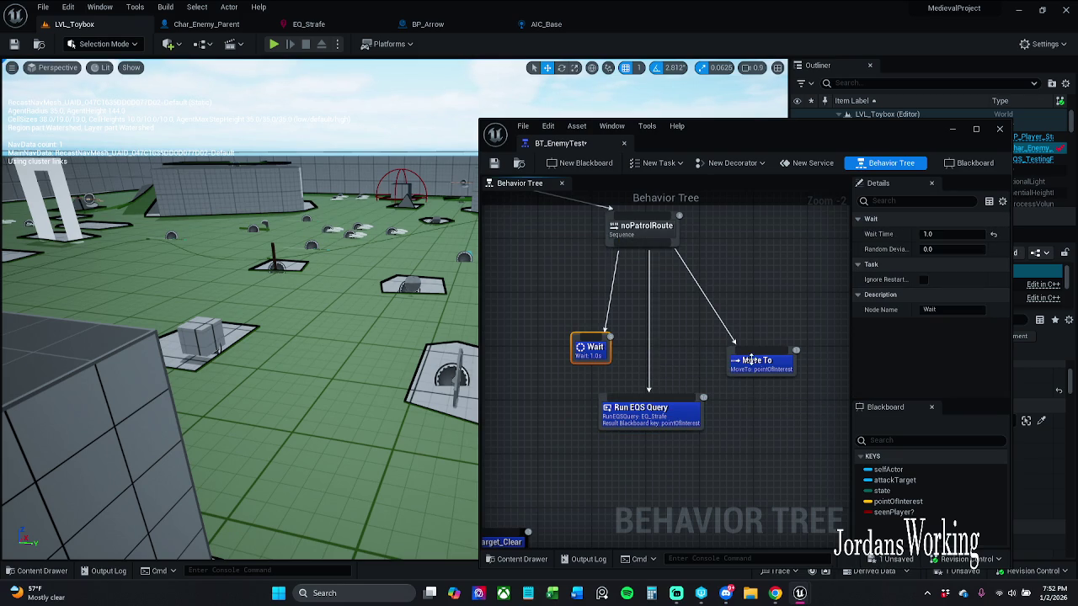
drag(764, 365, 736, 360)
drag(599, 350, 594, 350)
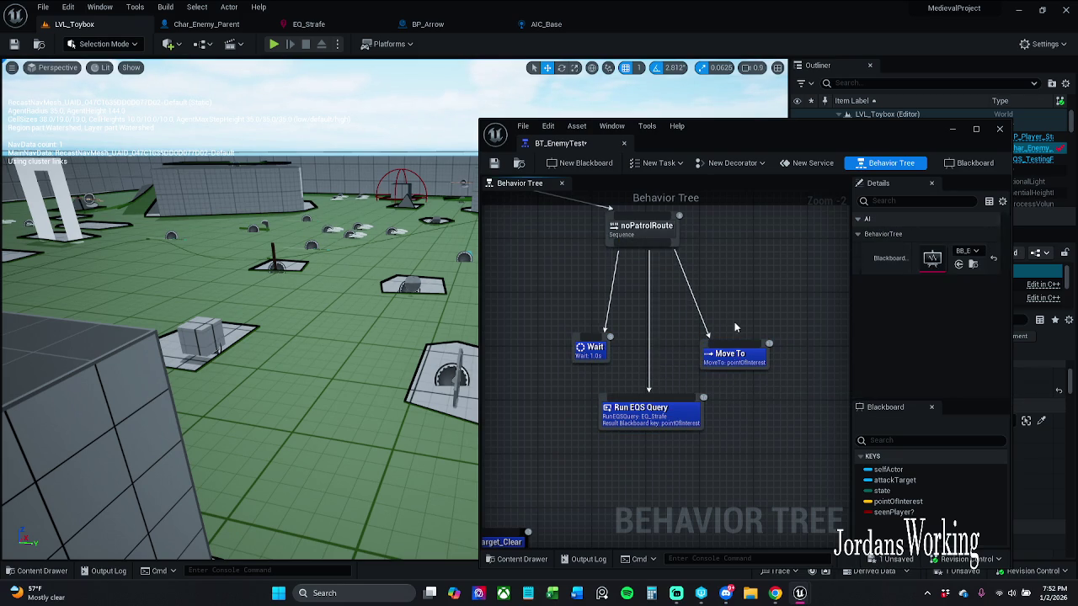
Save BT_EnemyTest and dock it as a main tab beside Char_Enemy_Parent
click(495, 162)
mouse_move(593, 141)
mouse_down()
mouse_move(434, 40)
mouse_move(278, 28)
mouse_move(330, 37)
mouse_up()
click(428, 27)
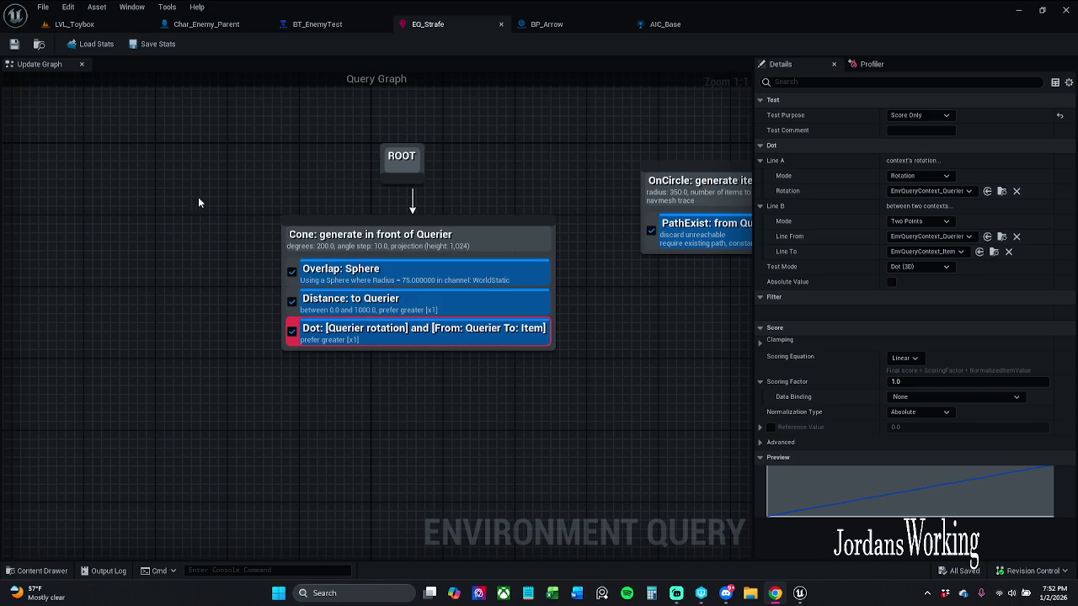
Switch back to the LVL_Toybox level tab
click(141, 26)
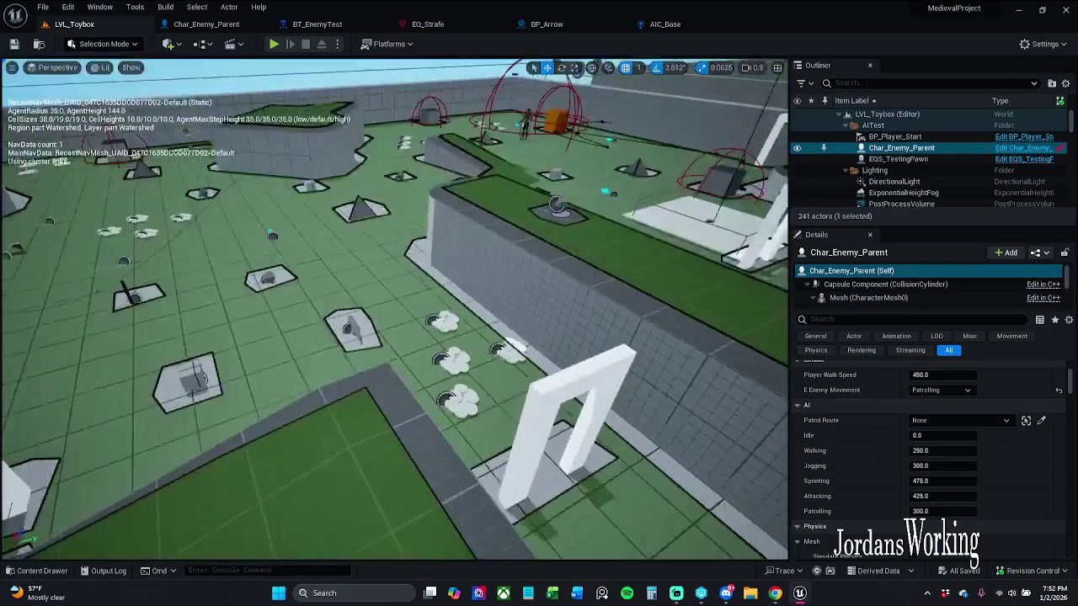
Zoom the LVL_Toybox viewport out and start a playtest
scroll(394, 309, down, 10)
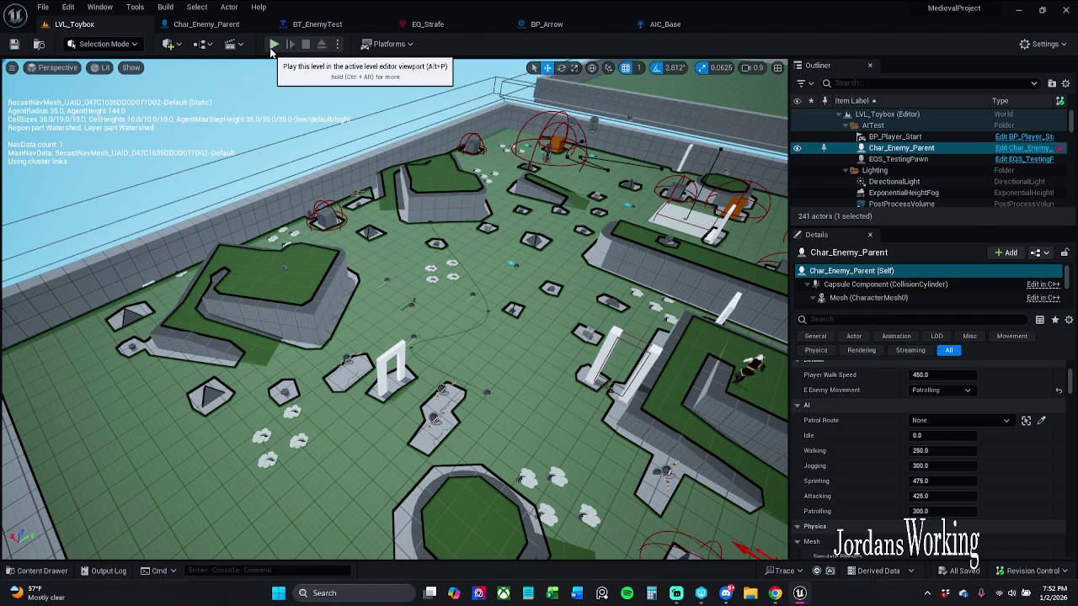
click(271, 50)
Select Char_Enemy_Parent for debugging, resume play and show the AI gameplay debugger overlay
key(Escape)
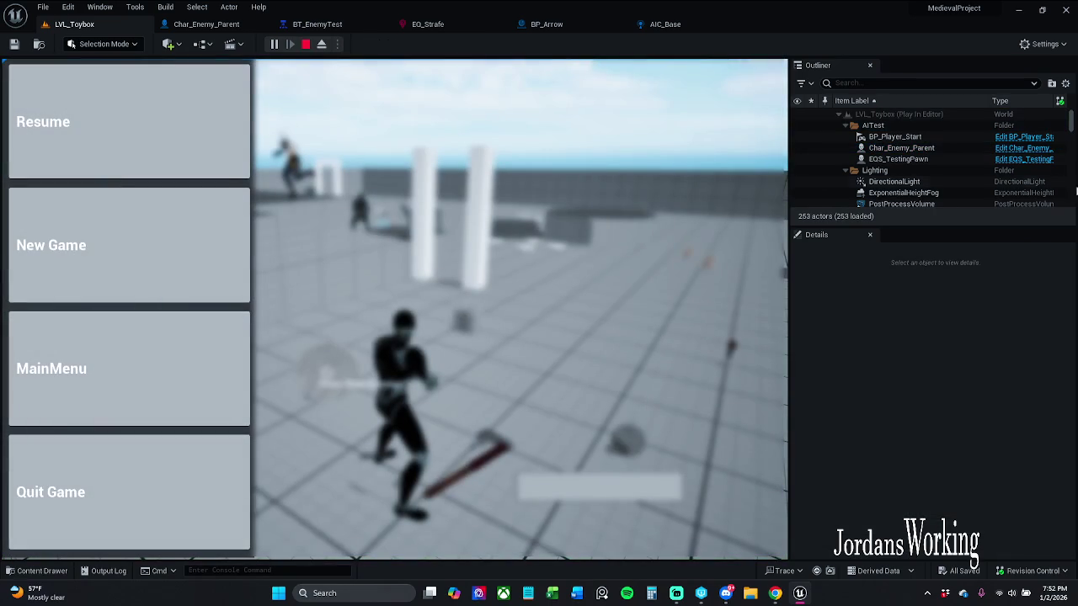
click(934, 149)
click(129, 124)
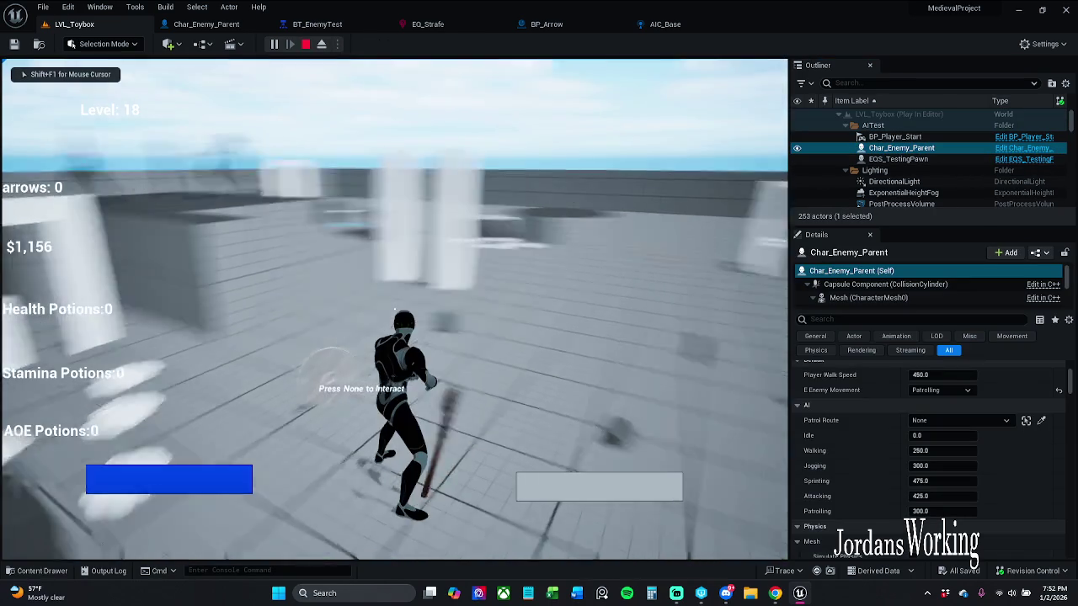
key(apostrophe)
Follow the enemy's EQS strafe points and Move To path in spectator view, then stop
key(w)
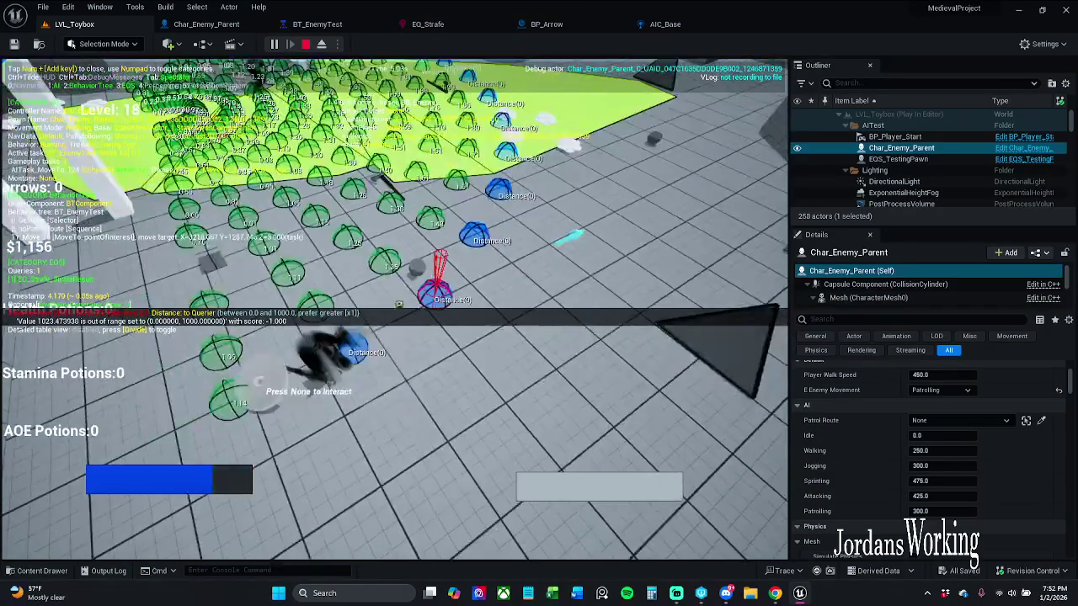
key(Tab)
key(s)
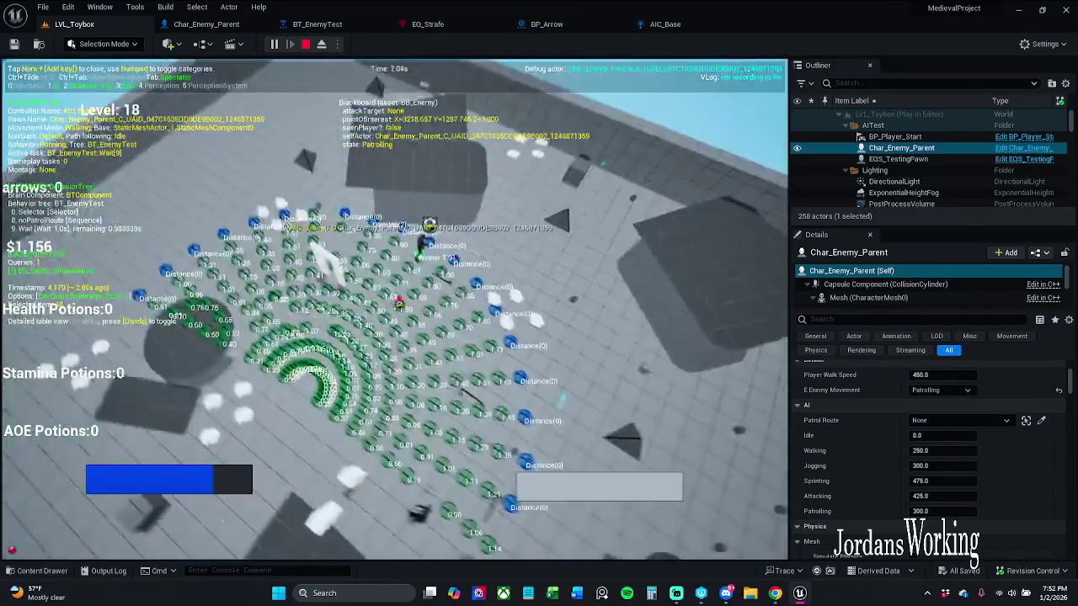
key(s)
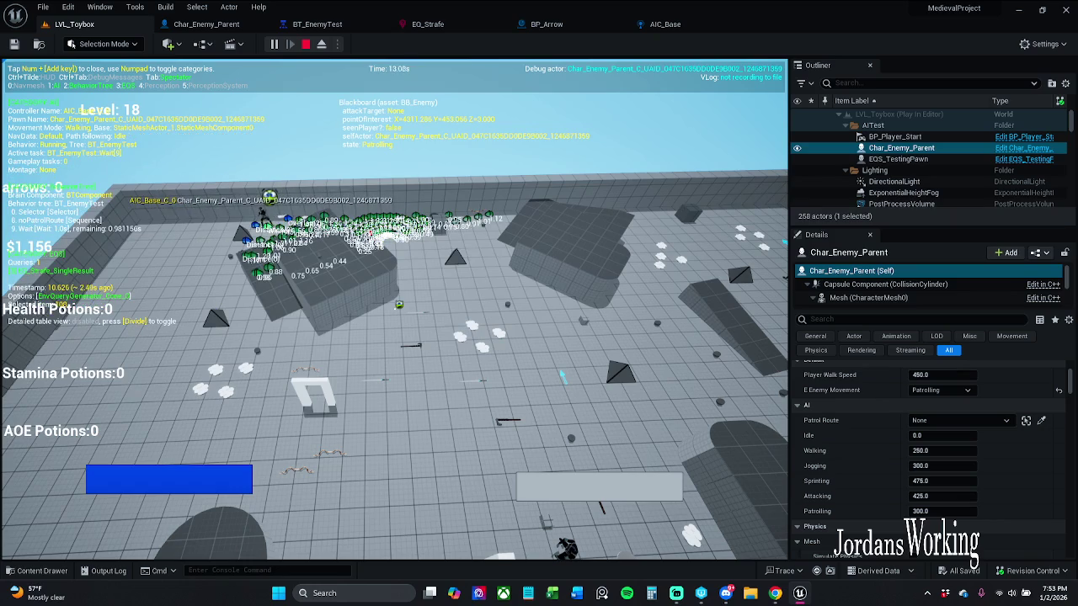
key(w)
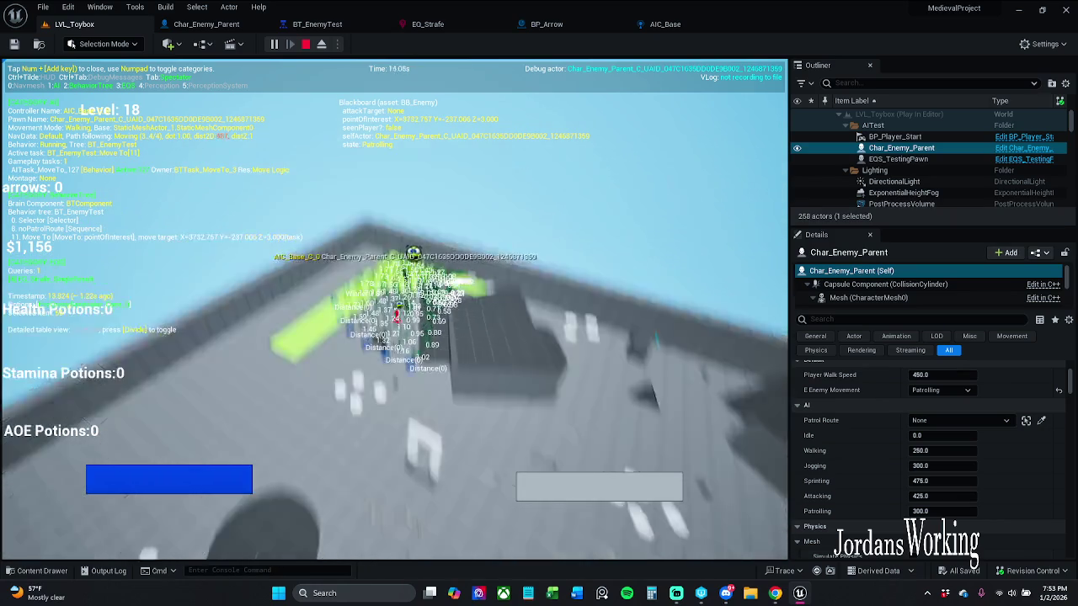
key(w)
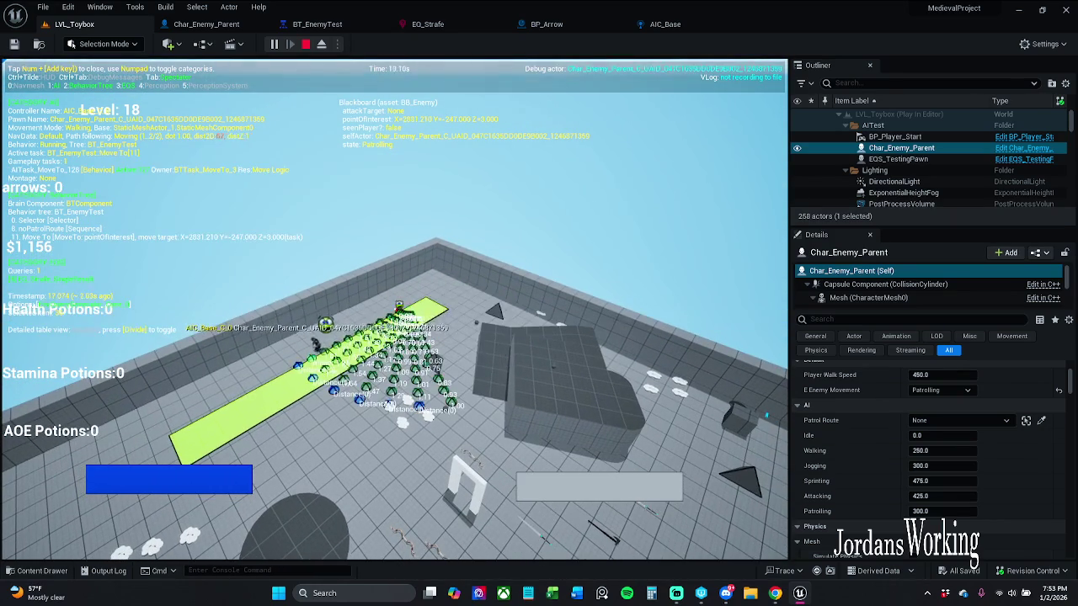
key(w)
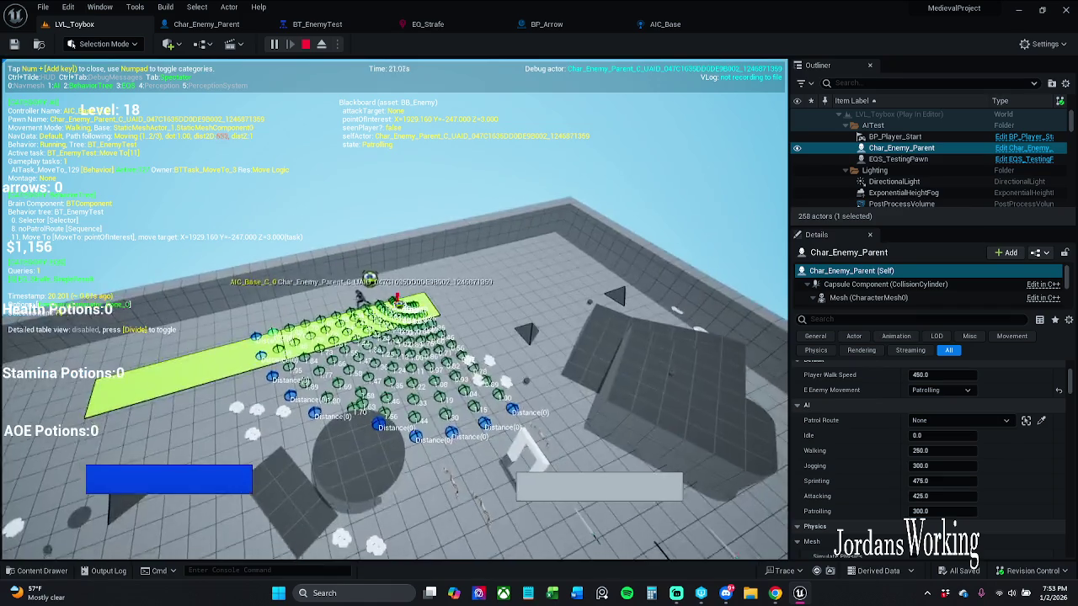
key(a)
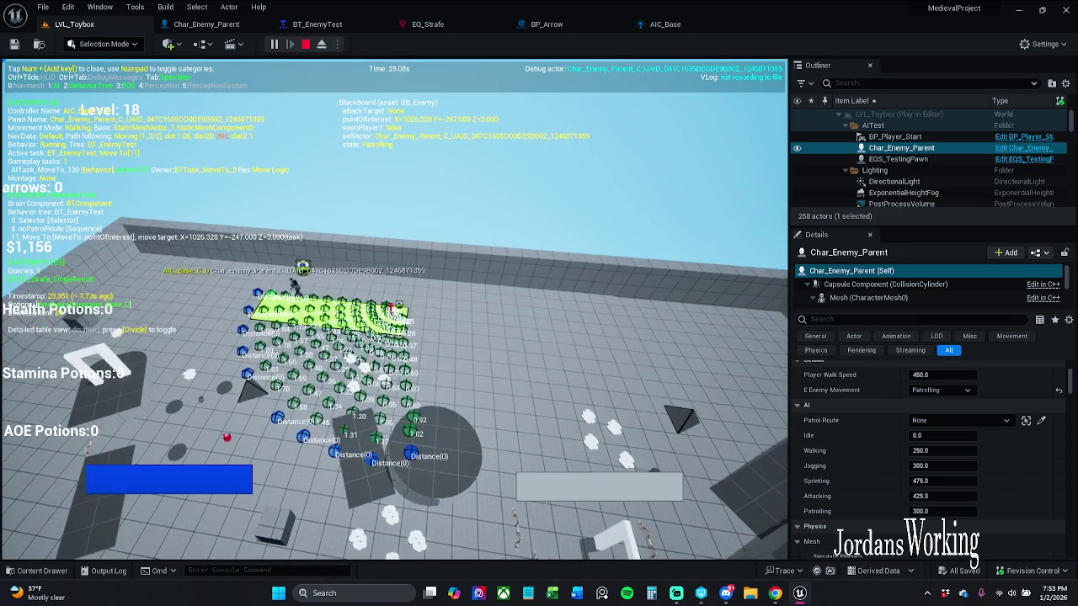
key(a)
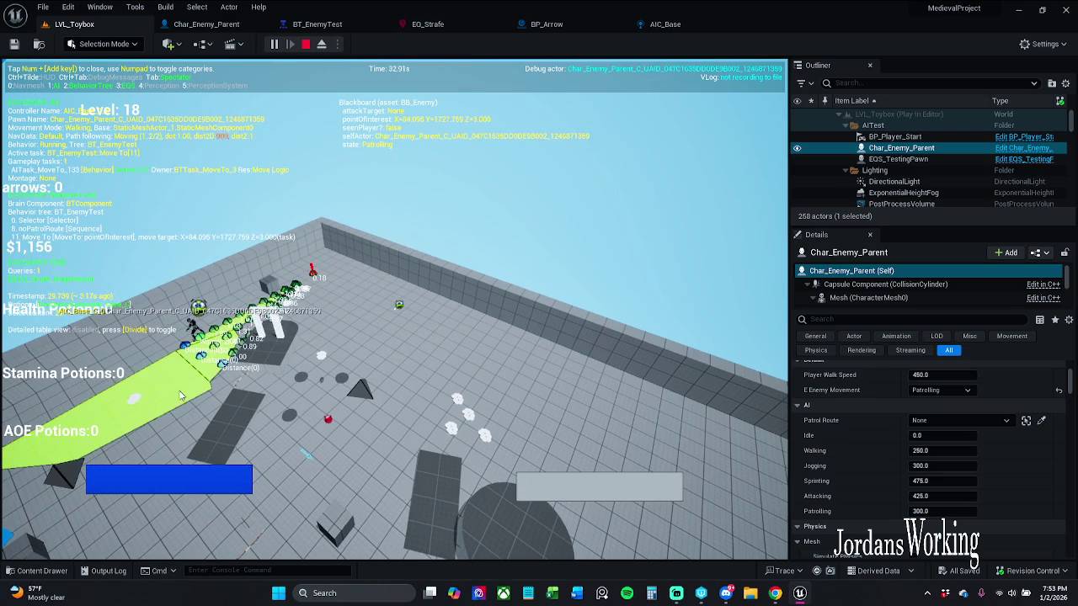
key(Escape)
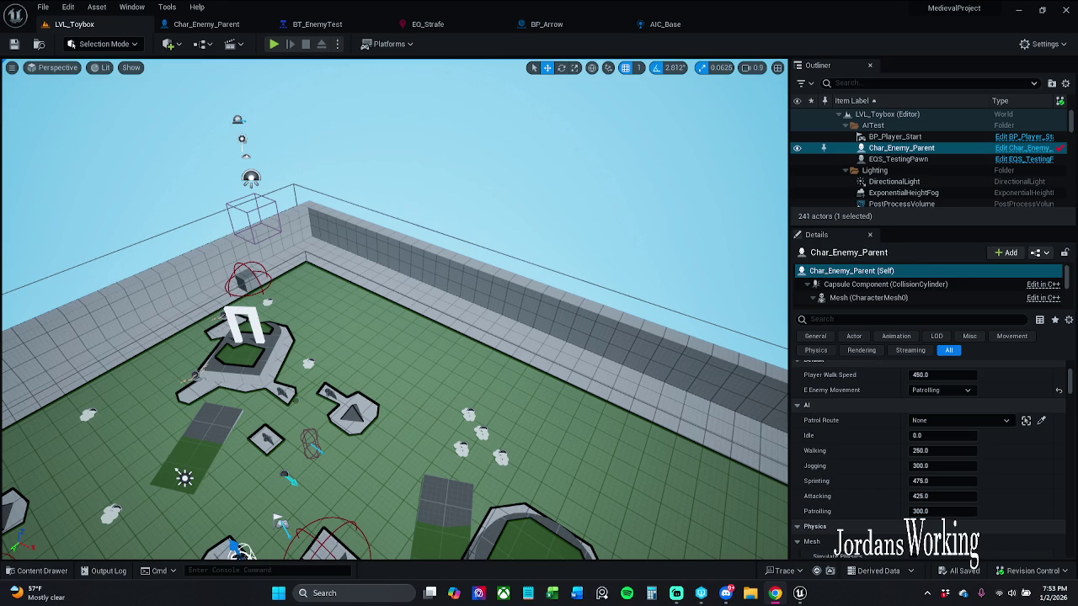
Open EQ_Strafe and inspect the Dot test's Advanced and Reference Value options
click(446, 24)
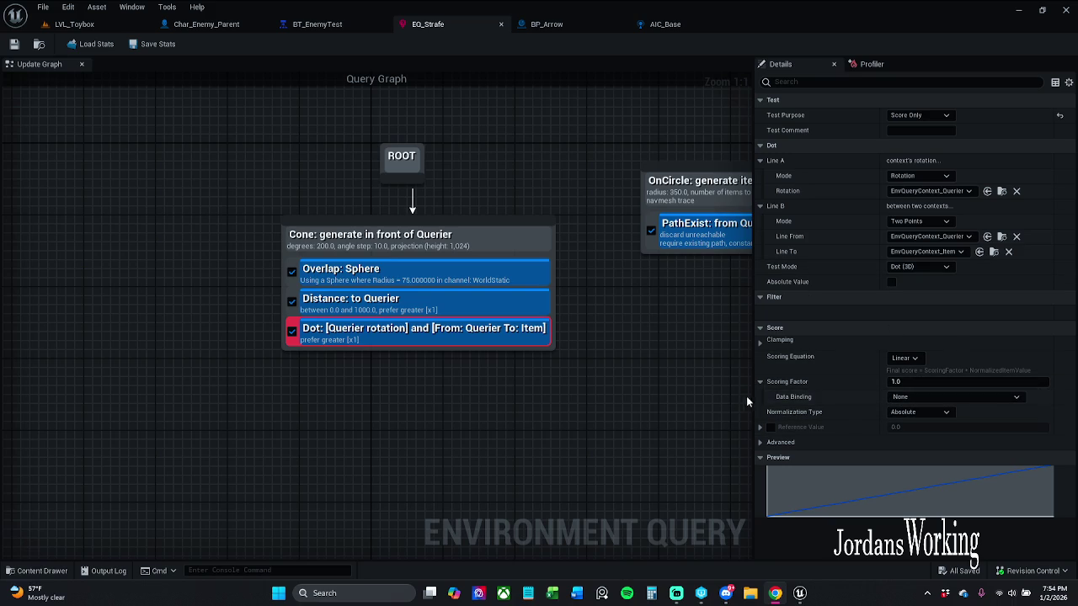
click(758, 442)
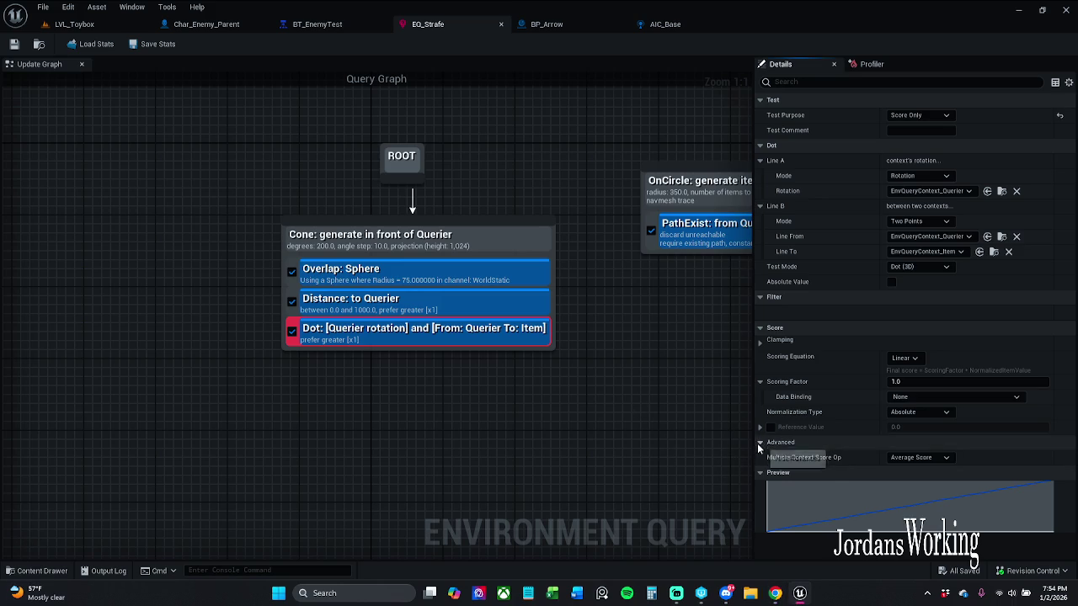
click(758, 443)
click(759, 428)
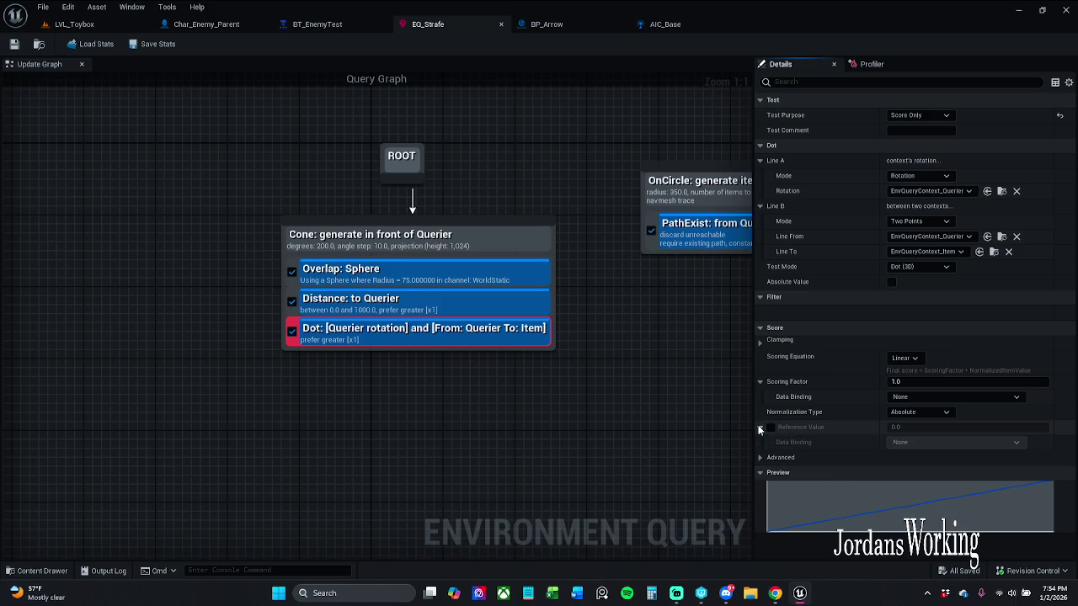
click(760, 429)
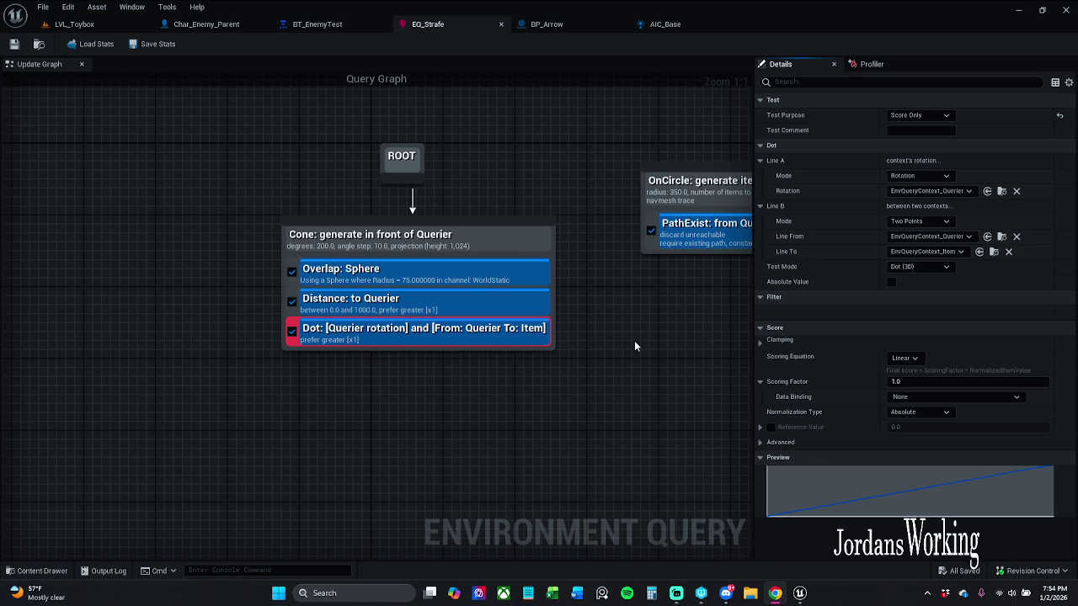
Set the Dot test's scoring factor to 0.25, save EQ_Strafe, and select the Distance test
click(922, 383)
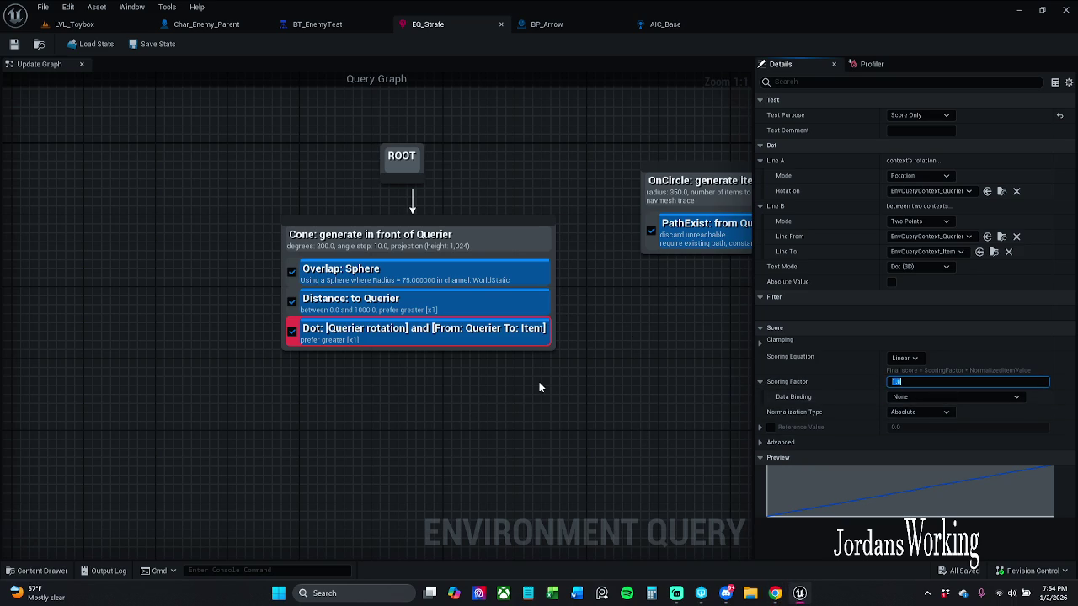
text(.25)
key(Return)
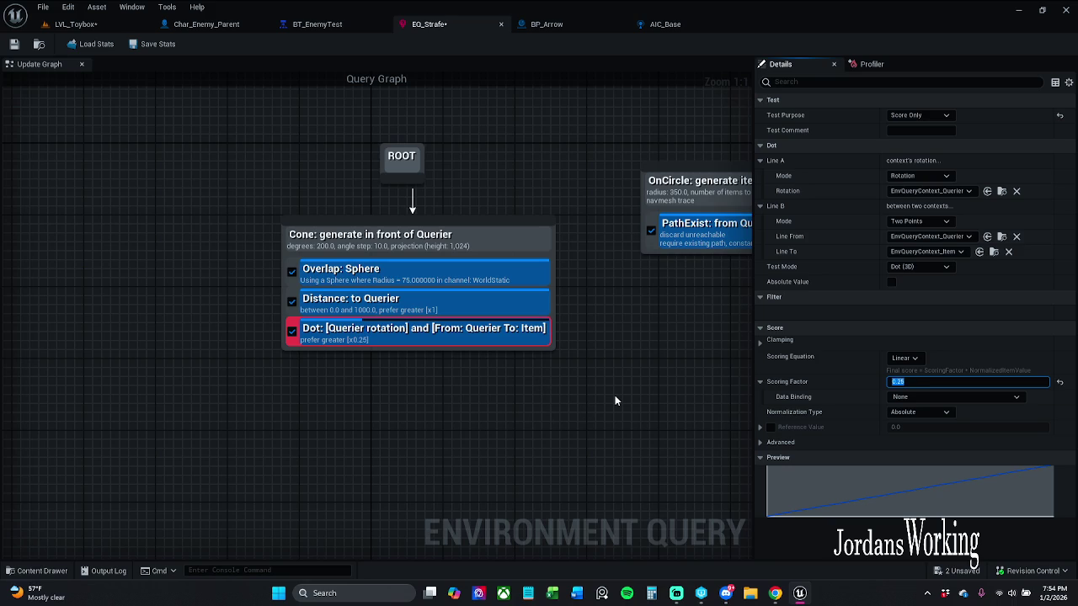
click(14, 44)
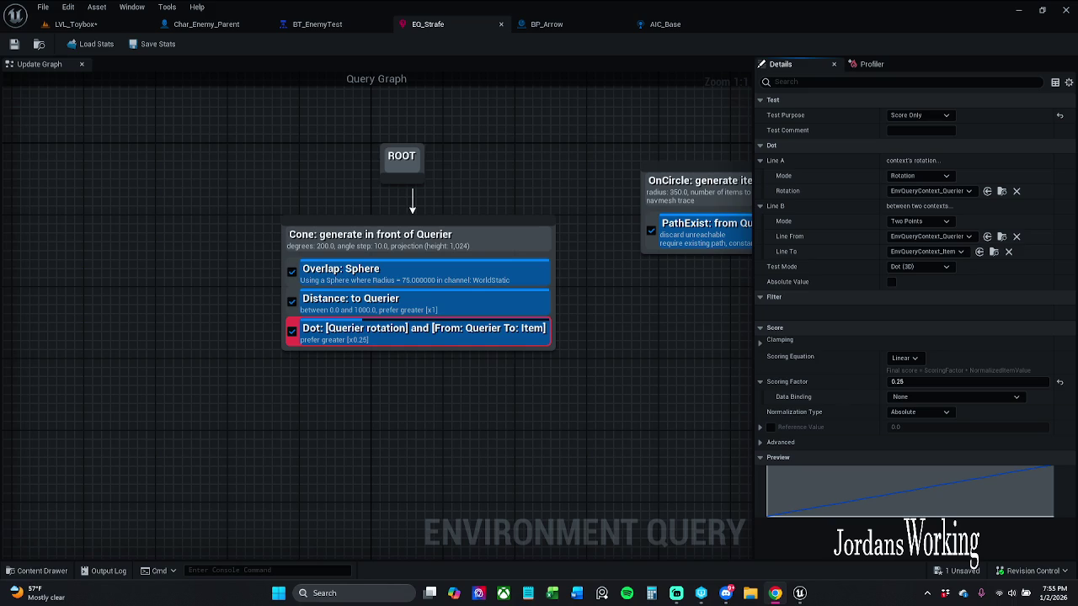
click(413, 300)
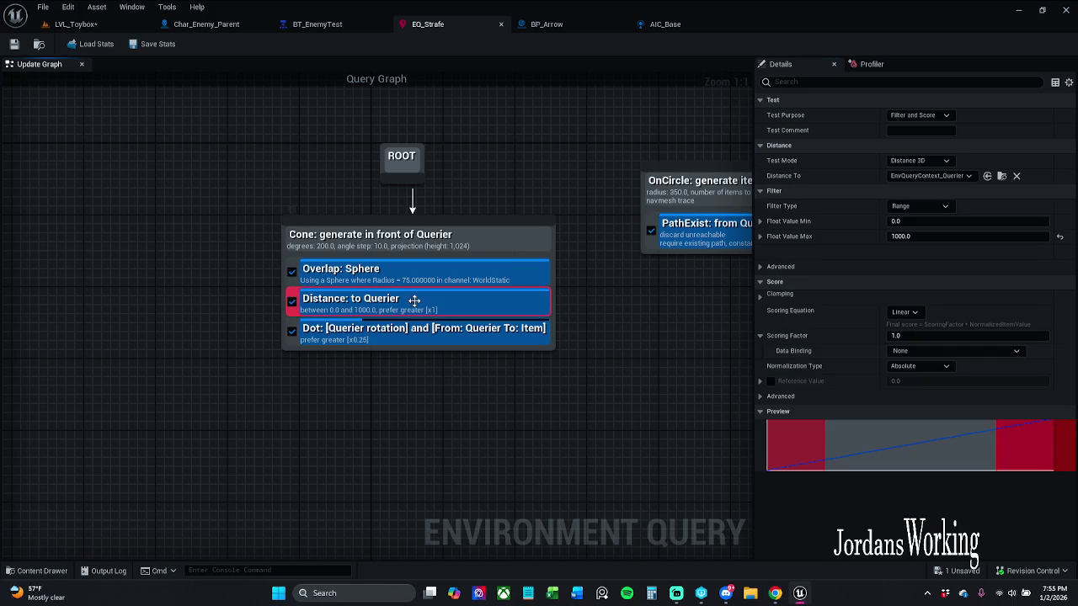
Enter 0.75 as the Distance: to Querier test's scoring factor
click(943, 336)
text(.75)
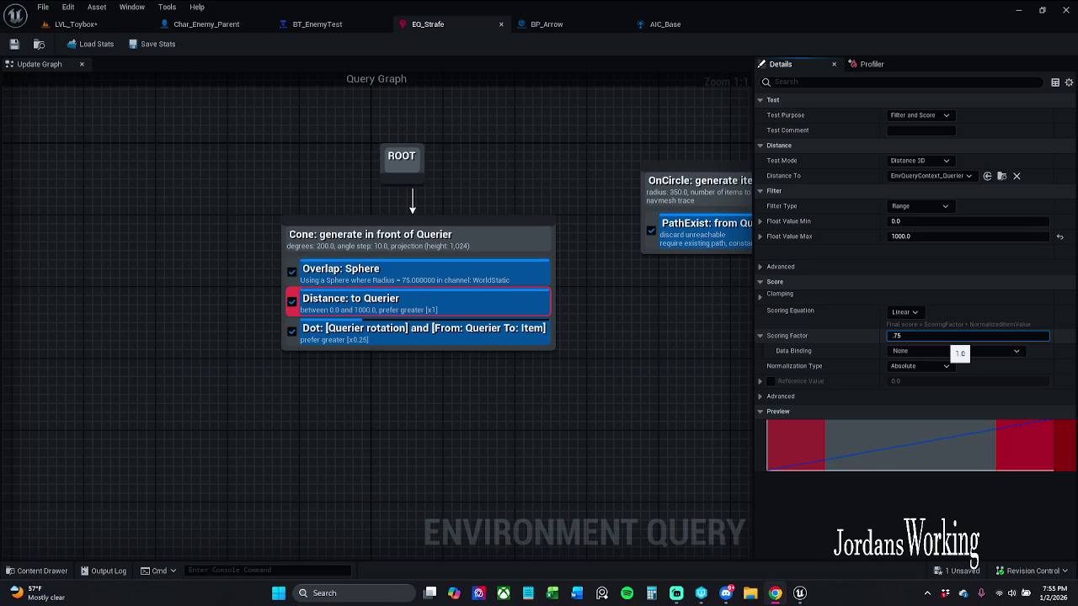
key(Return)
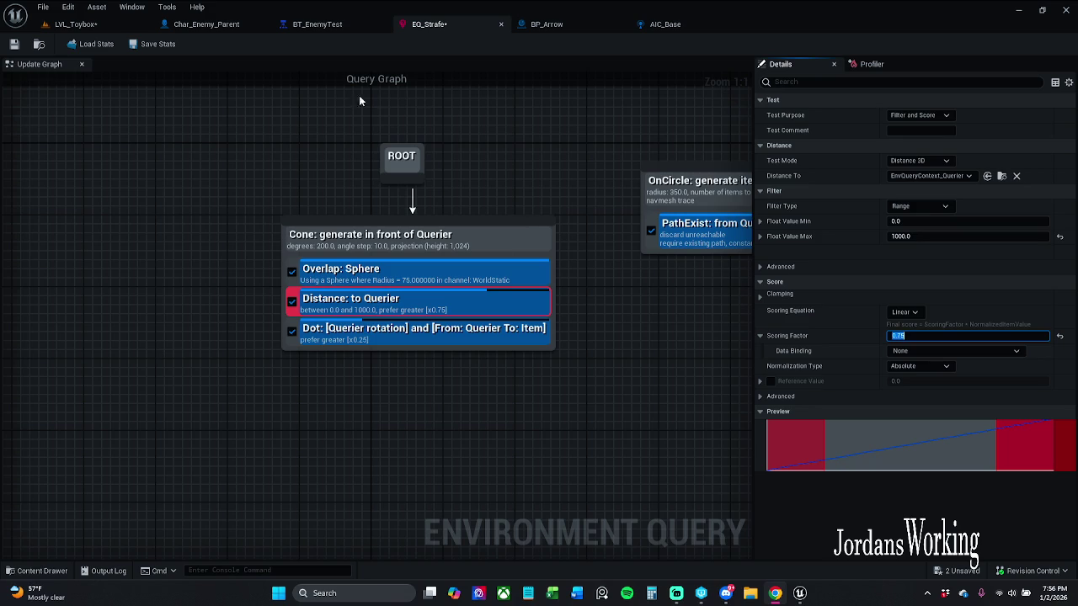
Back on LVL_Toybox, save the changed assets and start another playtest
click(76, 24)
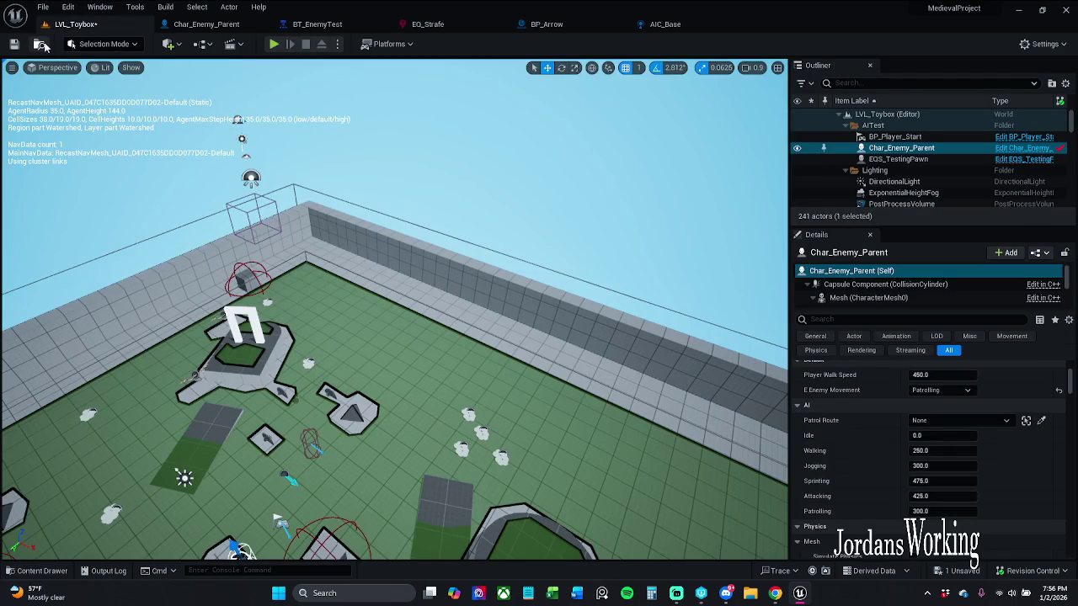
click(13, 44)
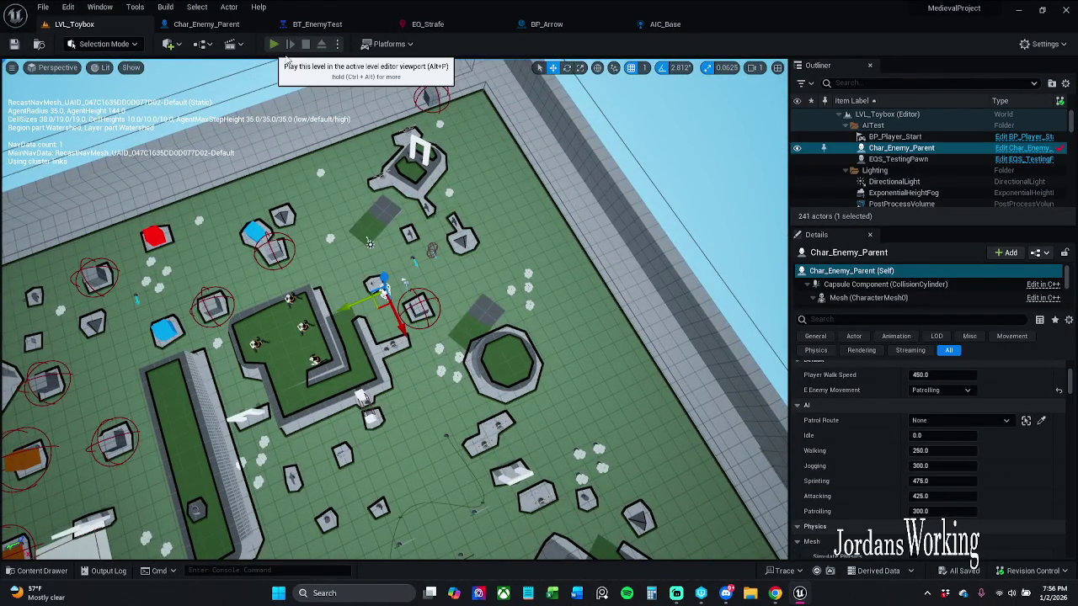
click(272, 47)
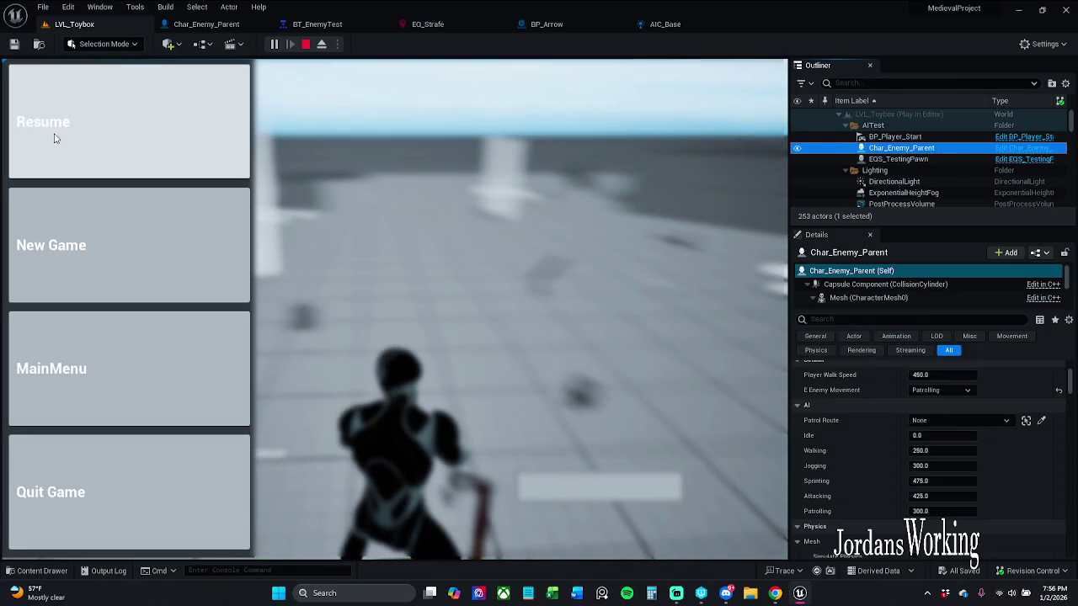
Show the EQS_Strafe debug points and watch the enemy from an overhead spectator camera, then stop
click(126, 140)
key(apostrophe)
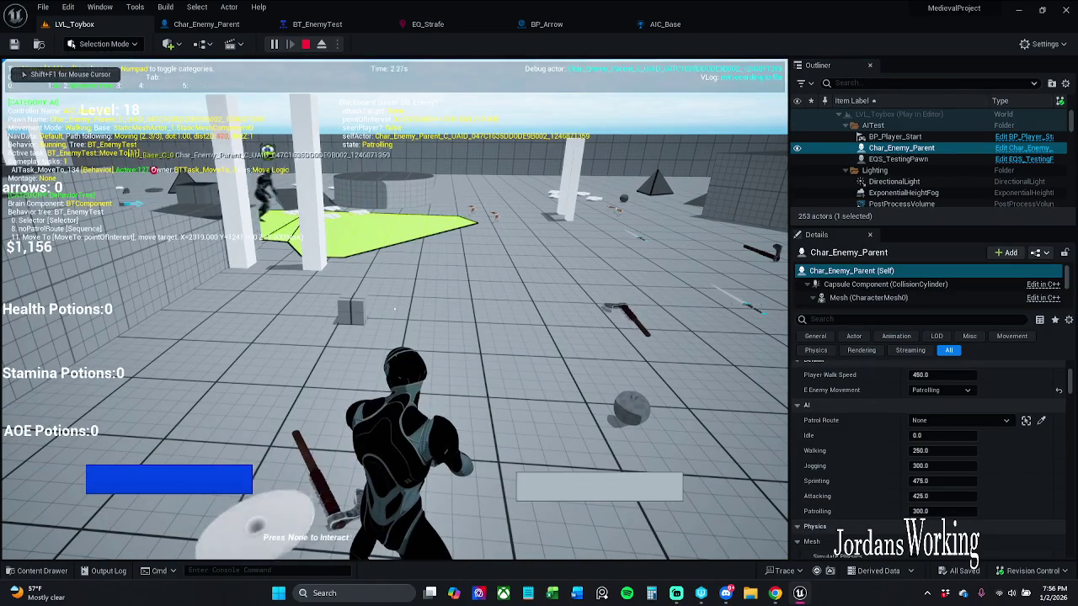
key(w)
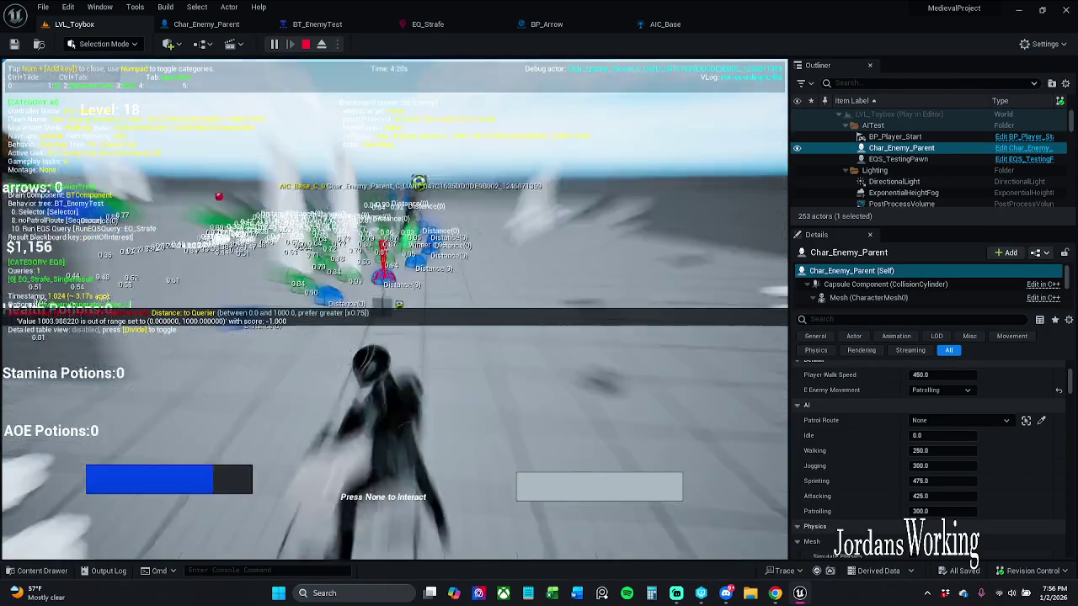
key(Tab)
key(s)
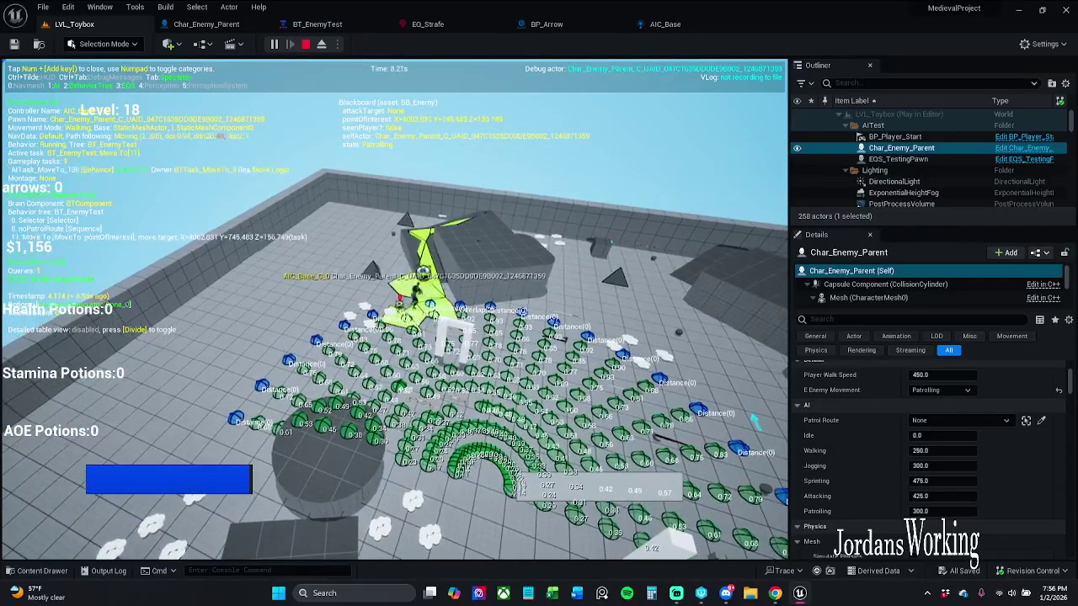
key(s)
key(s)
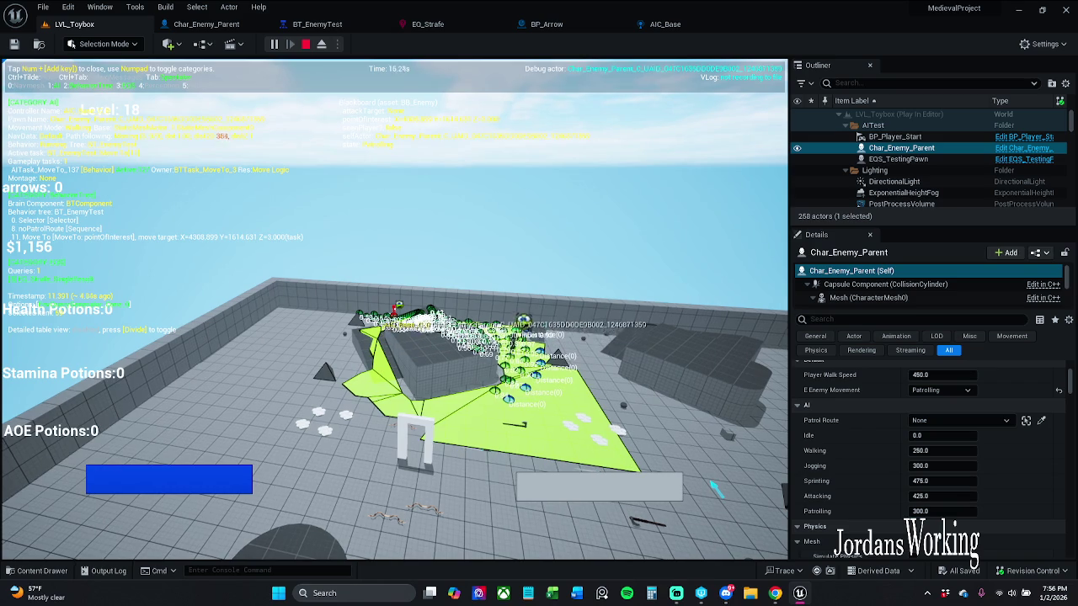
key(w)
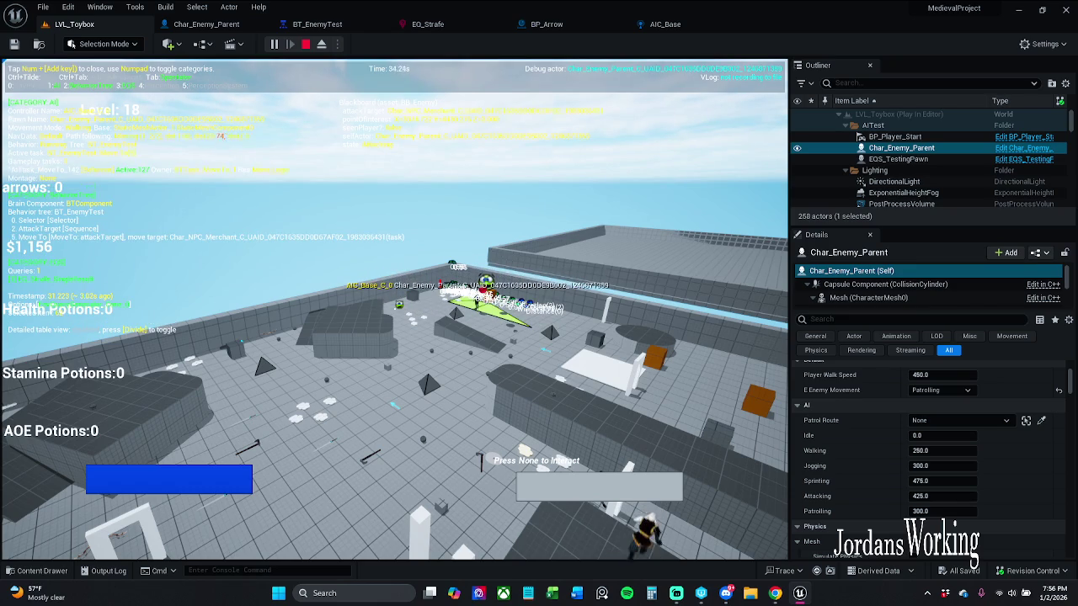
key(Escape)
Move long wall SM_Cube28 to the floor's middle and back wall SM_Cube26 toward the front
drag(623, 504, 623, 503)
click(442, 175)
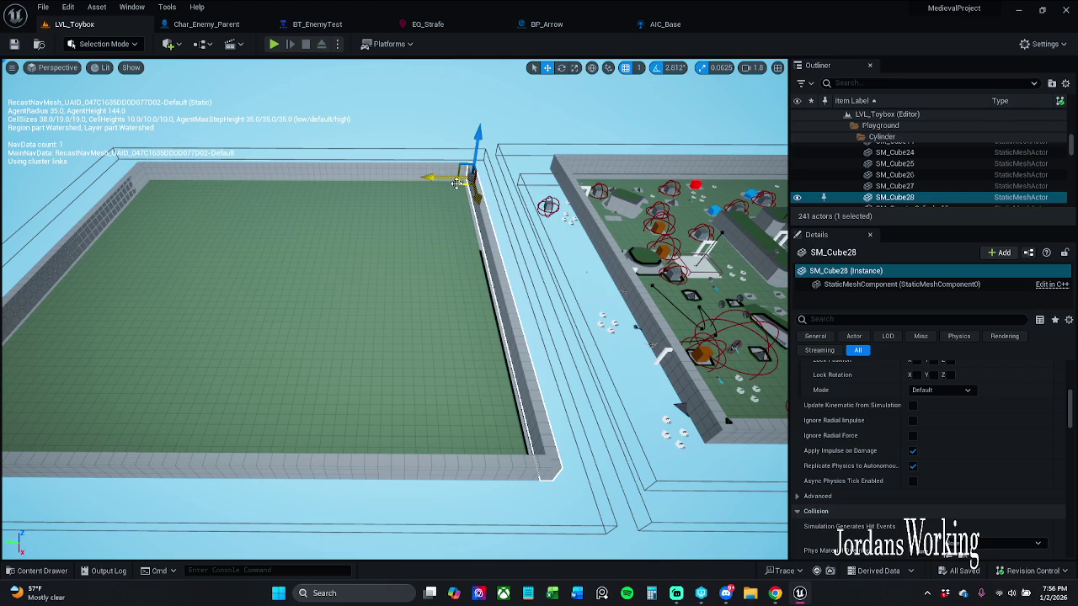
drag(441, 175, 362, 176)
click(327, 170)
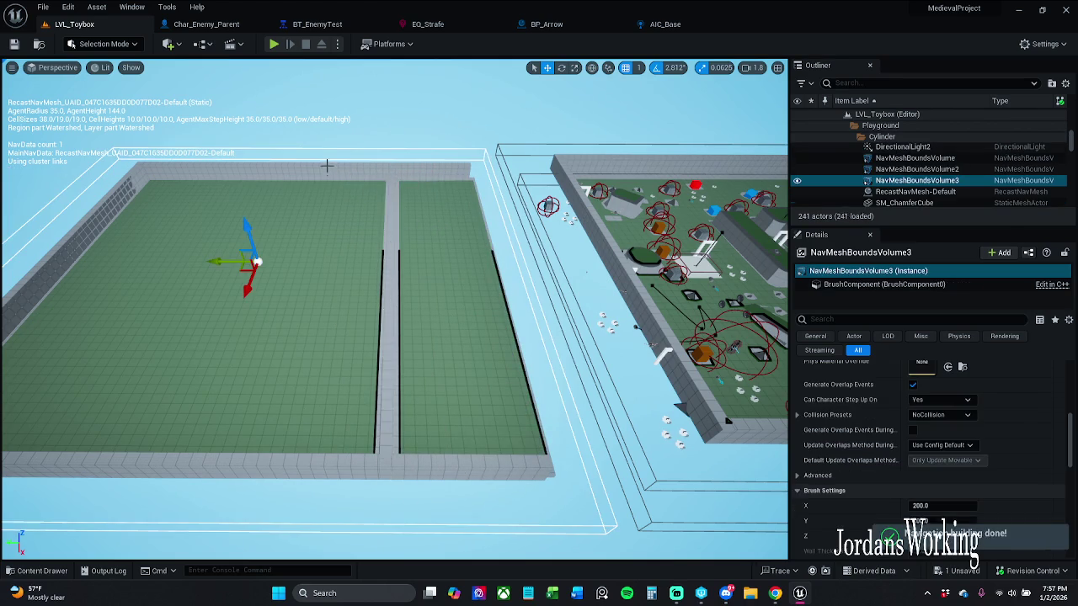
click(331, 179)
mouse_move(458, 184)
mouse_down()
mouse_move(553, 236)
mouse_move(627, 229)
mouse_move(477, 221)
mouse_move(495, 236)
mouse_move(537, 380)
mouse_move(471, 437)
mouse_move(455, 471)
mouse_move(510, 357)
mouse_up()
key(w)
Duplicate the long wall as a parallel wall and add a shortened copy of the cross wall
click(519, 305)
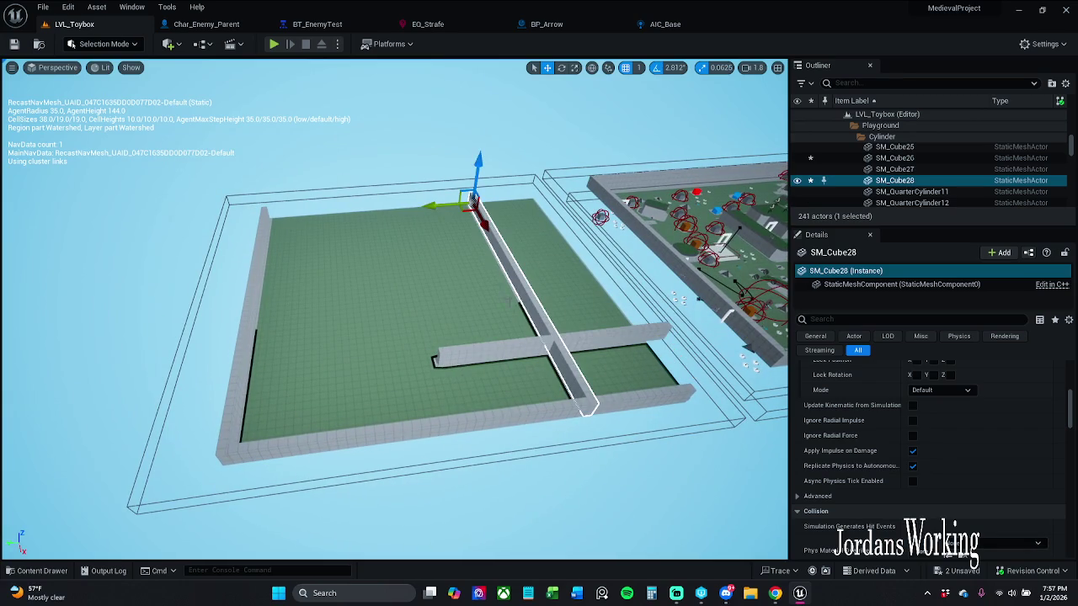
alt+drag(444, 208, 316, 207)
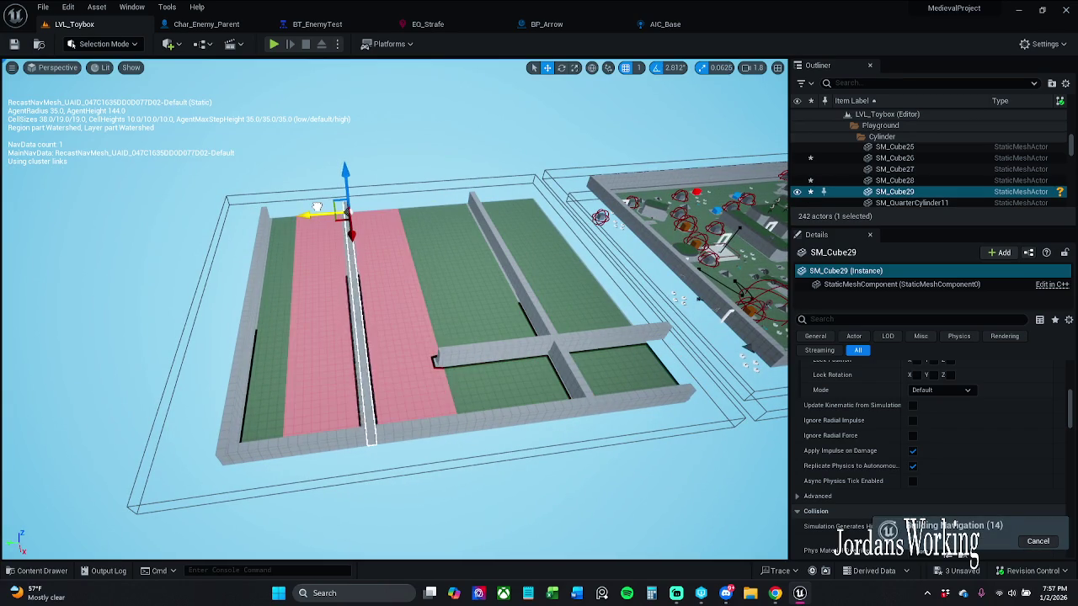
click(498, 349)
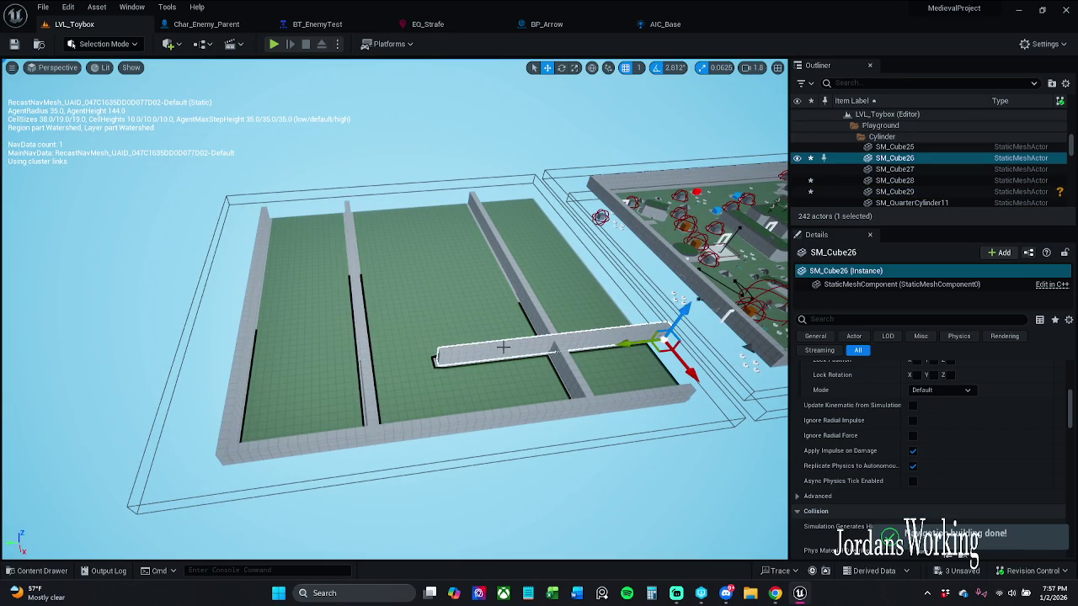
mouse_move(632, 342)
alt+mouse_down()
mouse_move(497, 321)
mouse_move(446, 331)
alt+mouse_up()
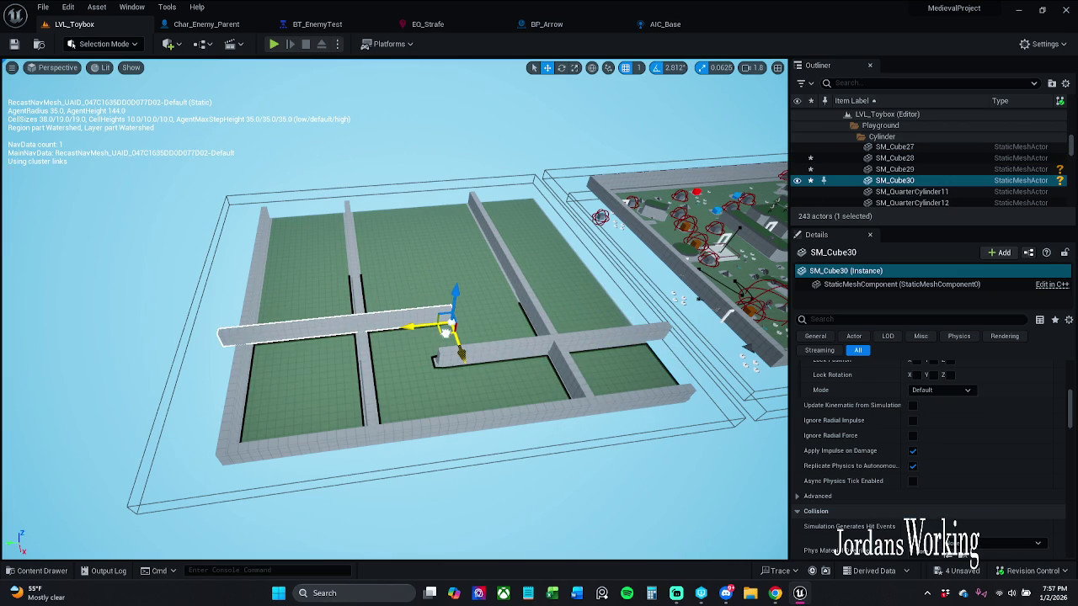
key(r)
drag(421, 325, 425, 333)
key(w)
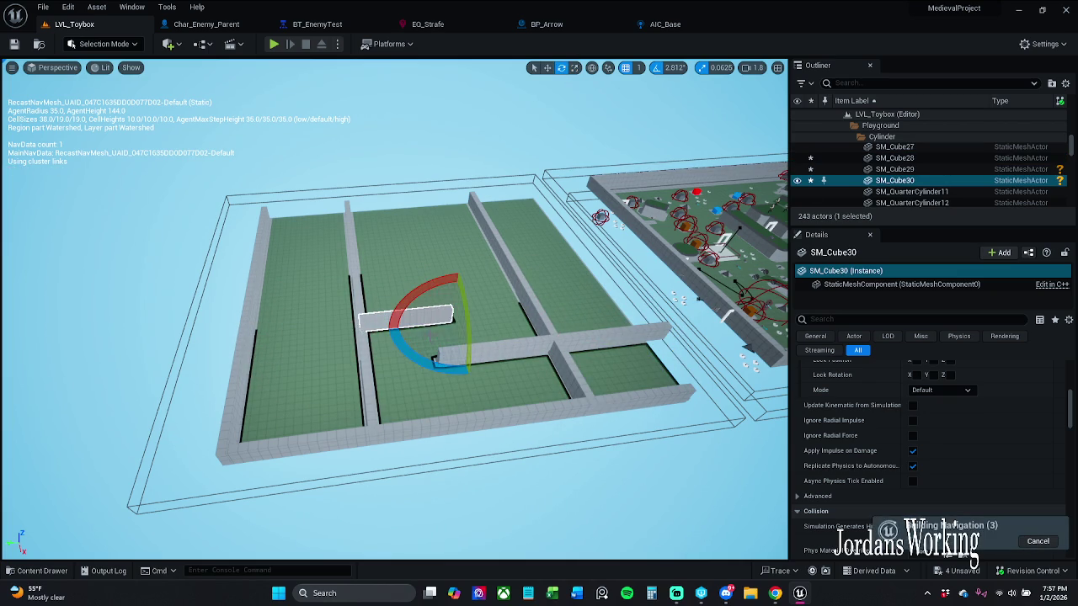
Copy the wall toward the far wall, up-right, and into the lower corridor
drag(441, 334, 512, 303)
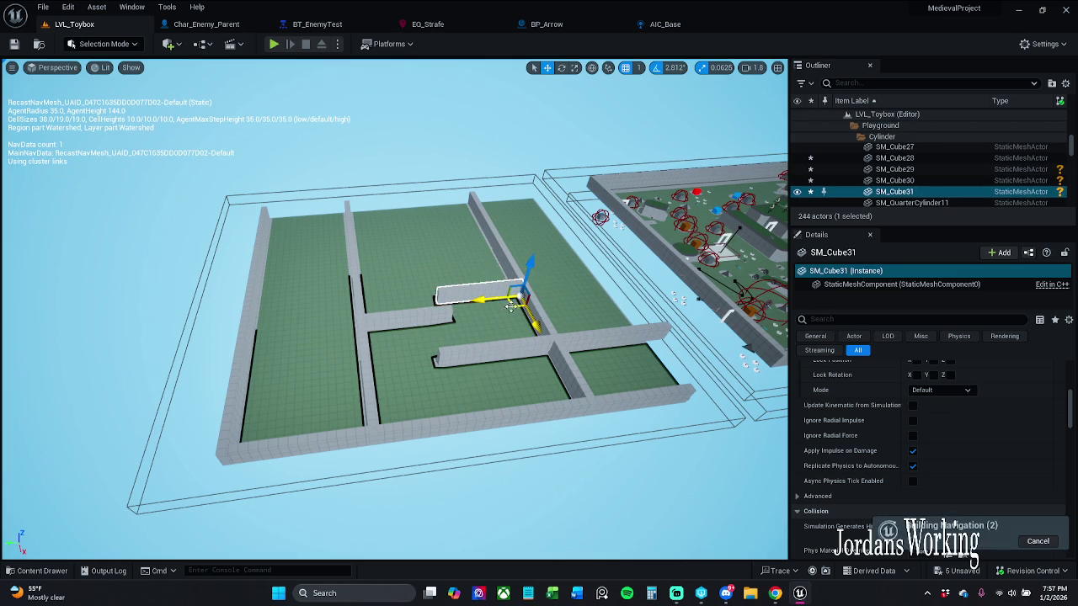
mouse_move(513, 305)
mouse_down()
mouse_move(557, 376)
mouse_move(511, 309)
mouse_up()
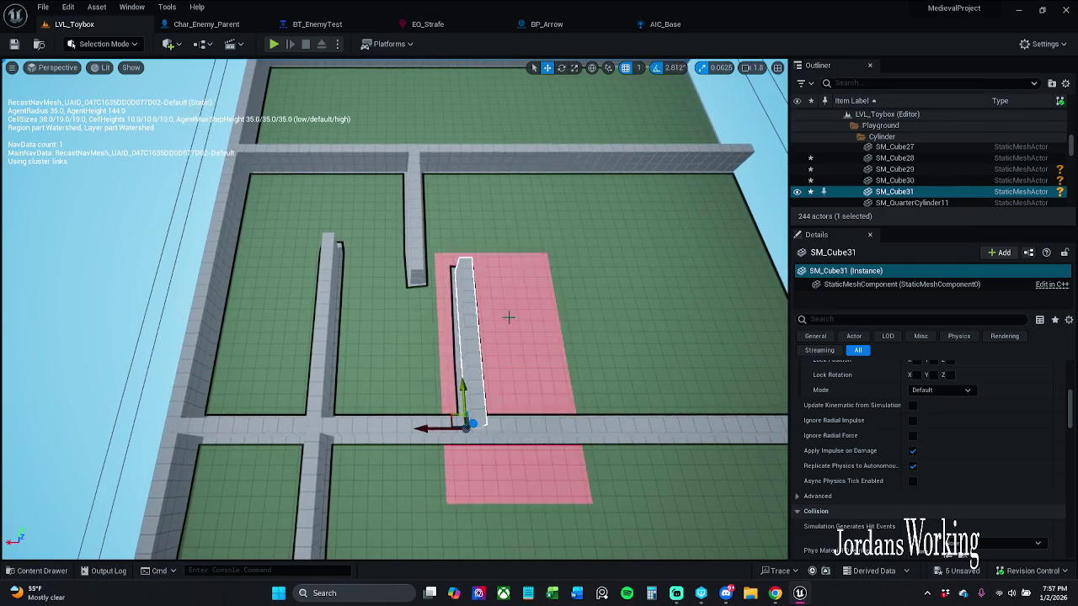
drag(431, 428, 436, 427)
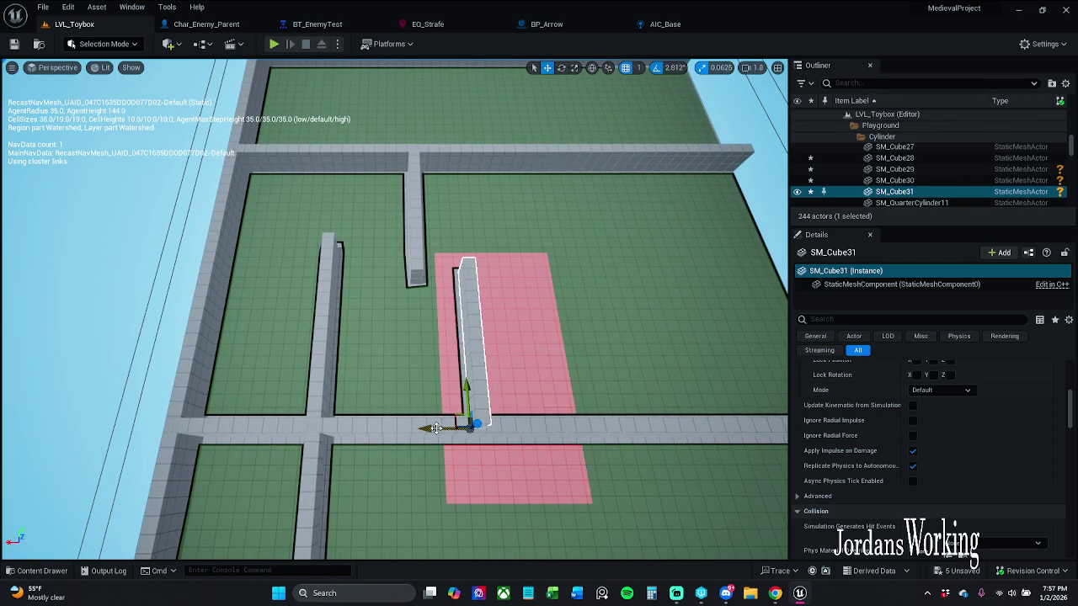
key(e)
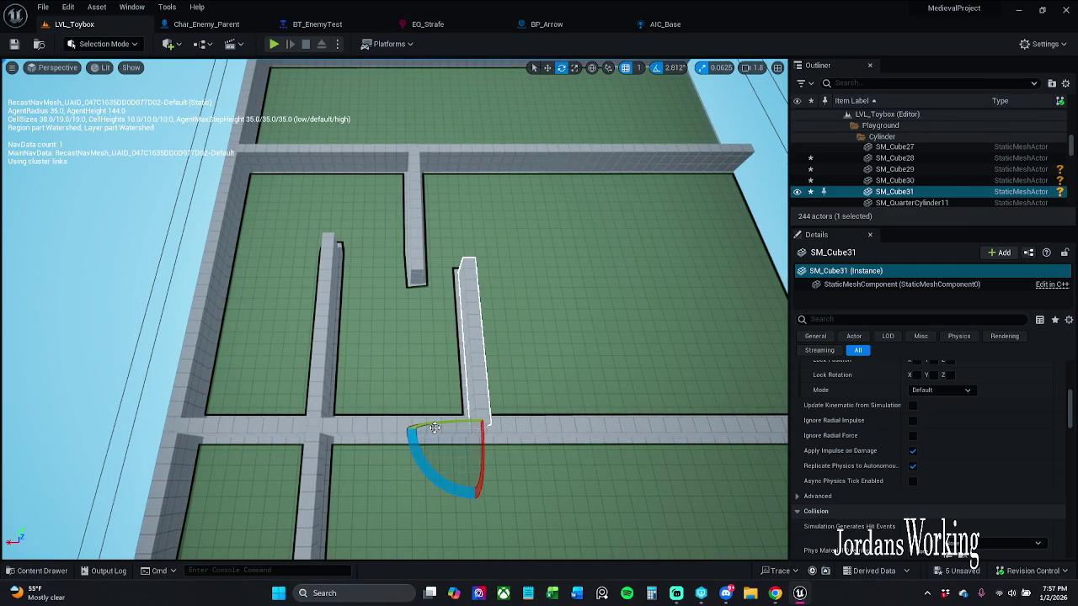
key(w)
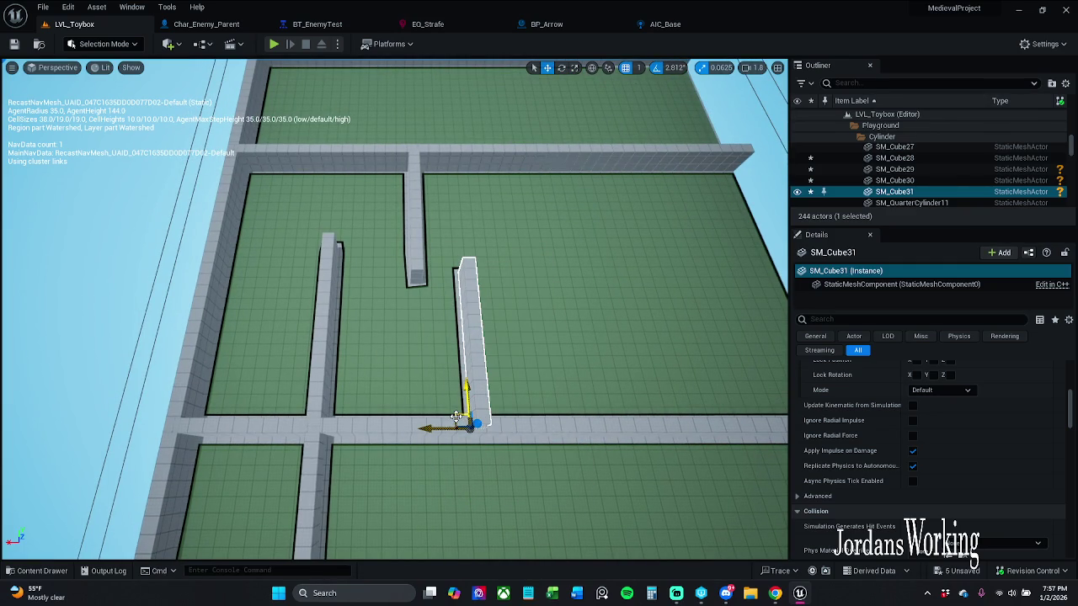
mouse_move(453, 418)
mouse_down()
mouse_move(543, 338)
mouse_move(502, 286)
mouse_move(511, 278)
mouse_up()
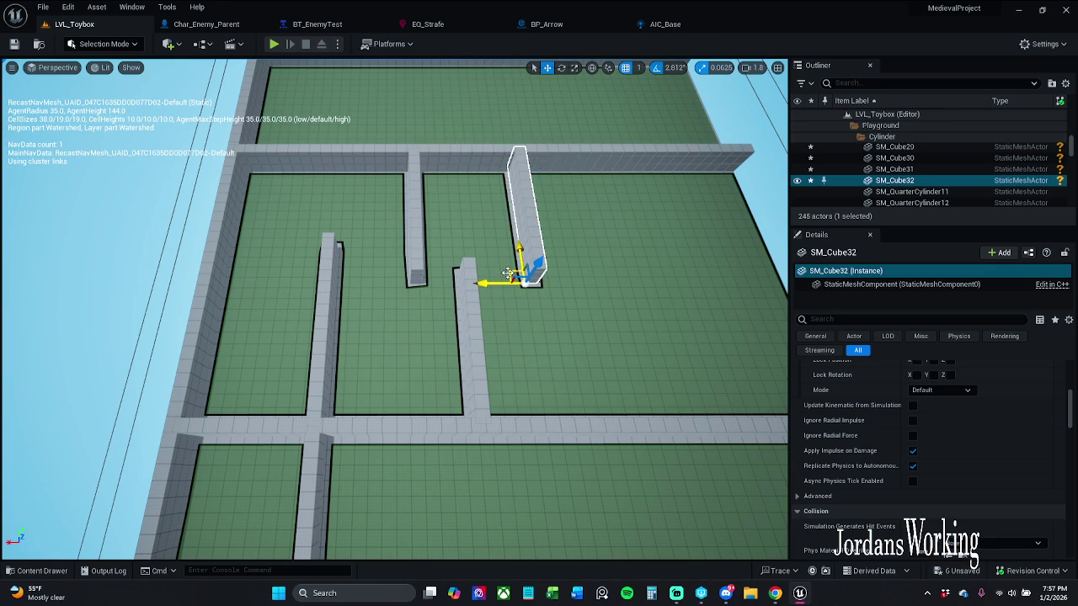
mouse_move(509, 273)
mouse_down()
mouse_move(532, 356)
mouse_move(513, 412)
mouse_up()
Rotate the lower-corridor wall about 40° into a diagonal and save all changes
key(e)
drag(522, 484, 546, 467)
key(w)
key(e)
key(r)
key(w)
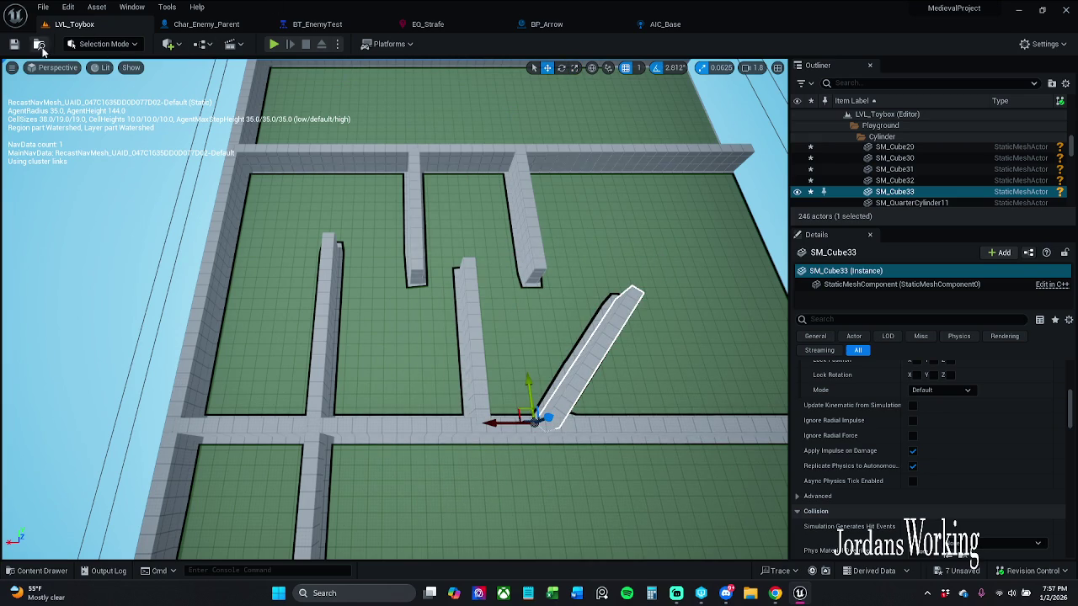
click(13, 44)
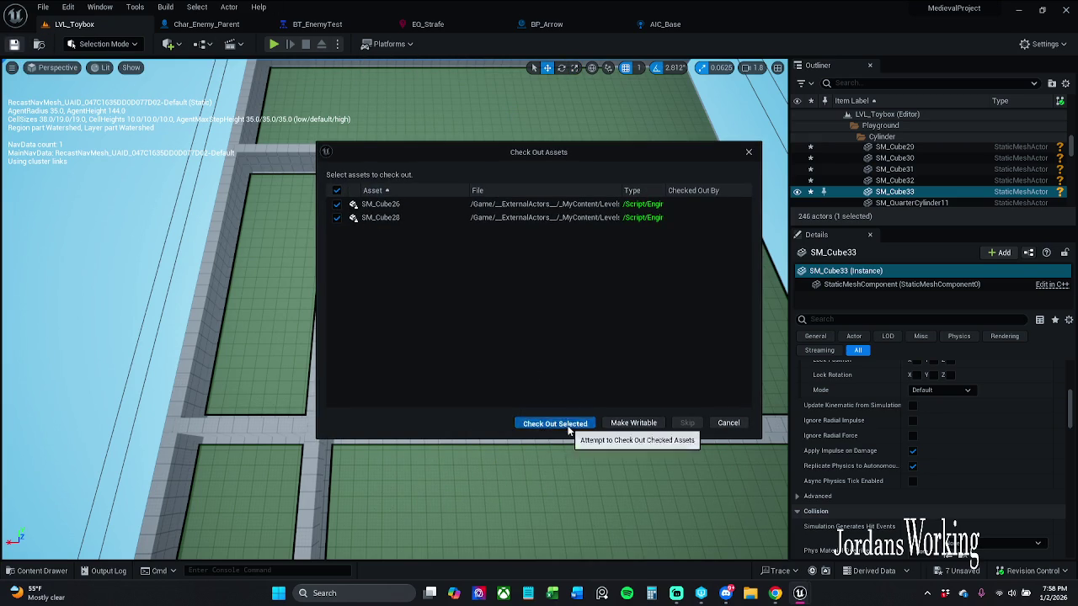
Check out the changed walls, then widen floor slab SM_Cube24 along Y
click(559, 423)
mouse_move(528, 346)
mouse_down()
mouse_move(505, 370)
mouse_move(455, 346)
mouse_move(421, 353)
mouse_move(421, 341)
mouse_move(421, 368)
mouse_up()
click(421, 368)
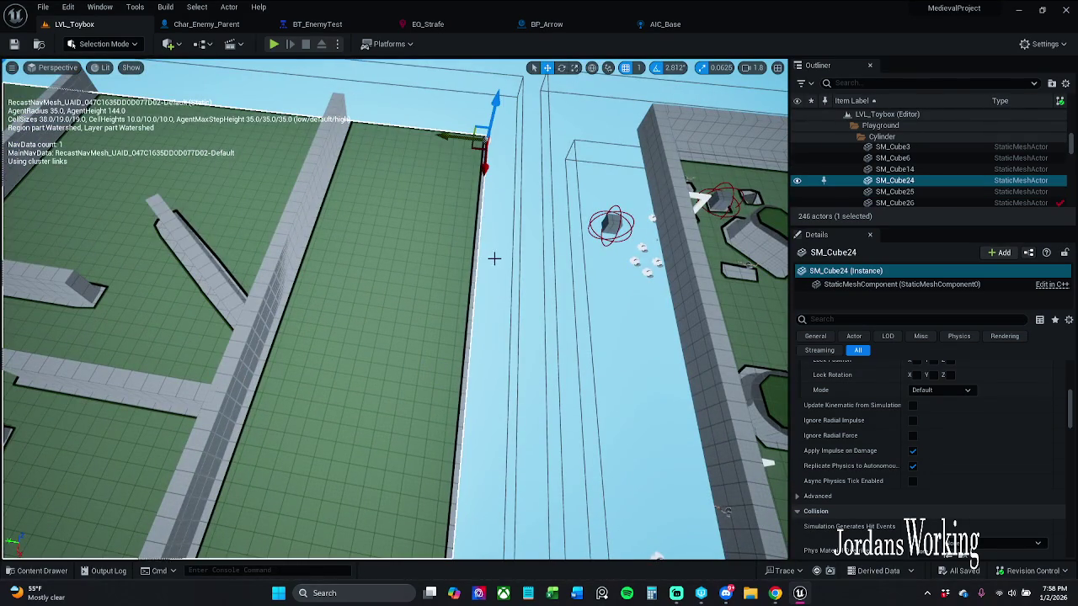
key(e)
key(r)
drag(452, 137, 451, 137)
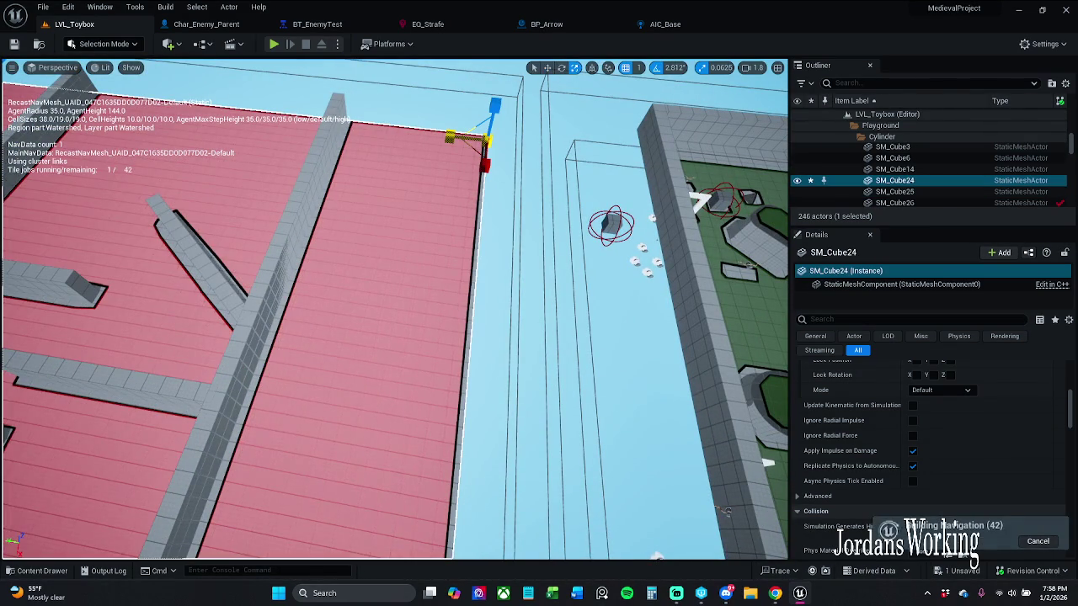
drag(451, 137, 644, 127)
key(w)
Duplicate BP_Checkpoint5 to the left and slide long wall SM_Cube28 along its length
mouse_move(608, 168)
mouse_down()
mouse_move(505, 211)
mouse_move(463, 252)
mouse_move(379, 269)
mouse_move(592, 168)
mouse_up()
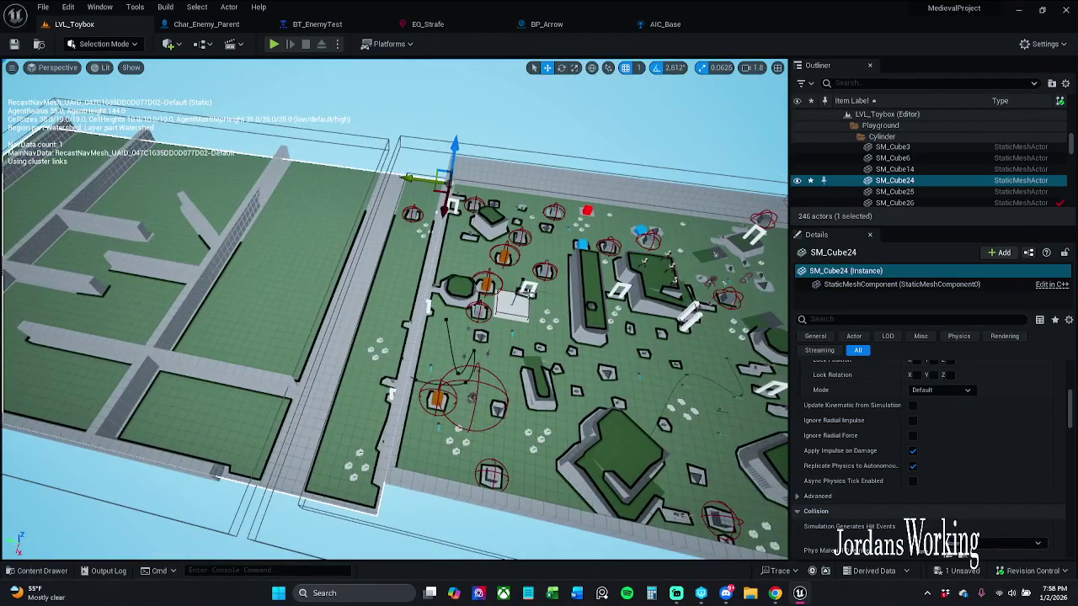
click(522, 291)
mouse_move(505, 286)
alt+mouse_down()
mouse_move(373, 300)
mouse_move(168, 220)
mouse_move(176, 208)
alt+mouse_up()
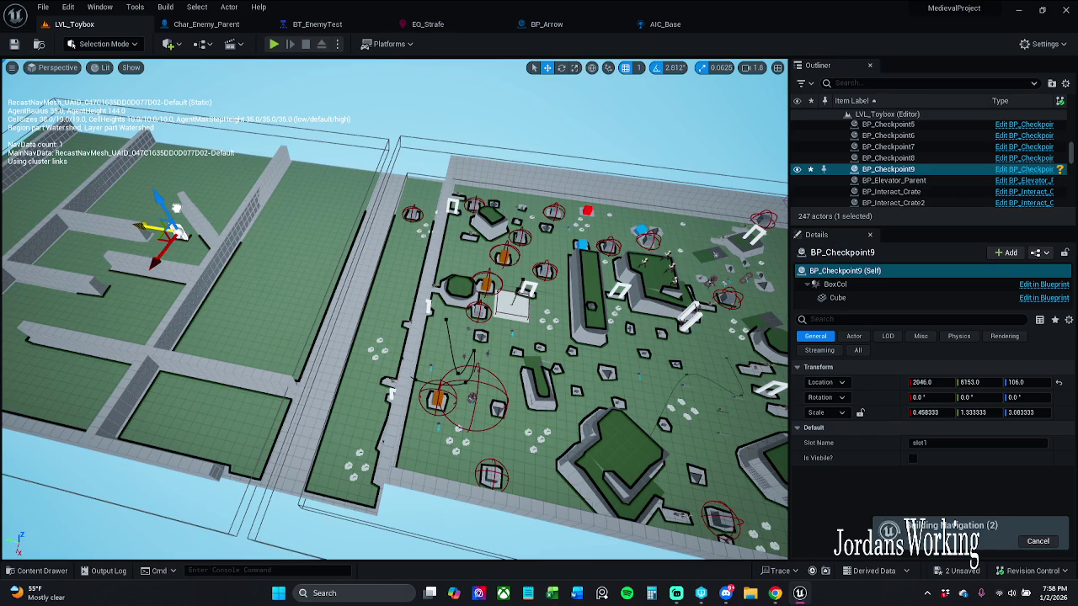
click(132, 387)
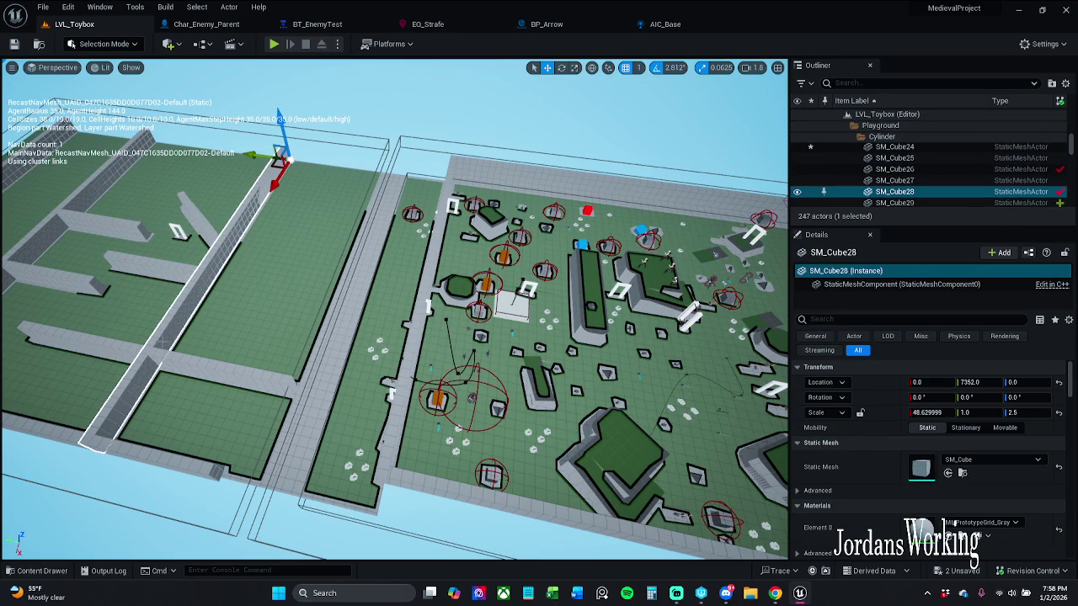
key(e)
key(r)
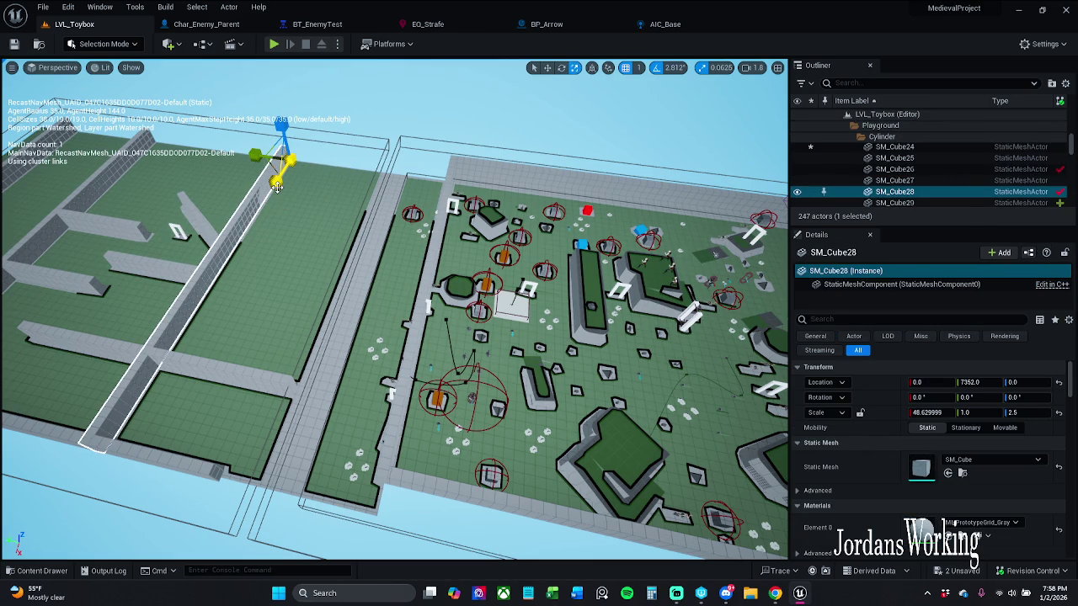
key(w)
drag(275, 184, 263, 199)
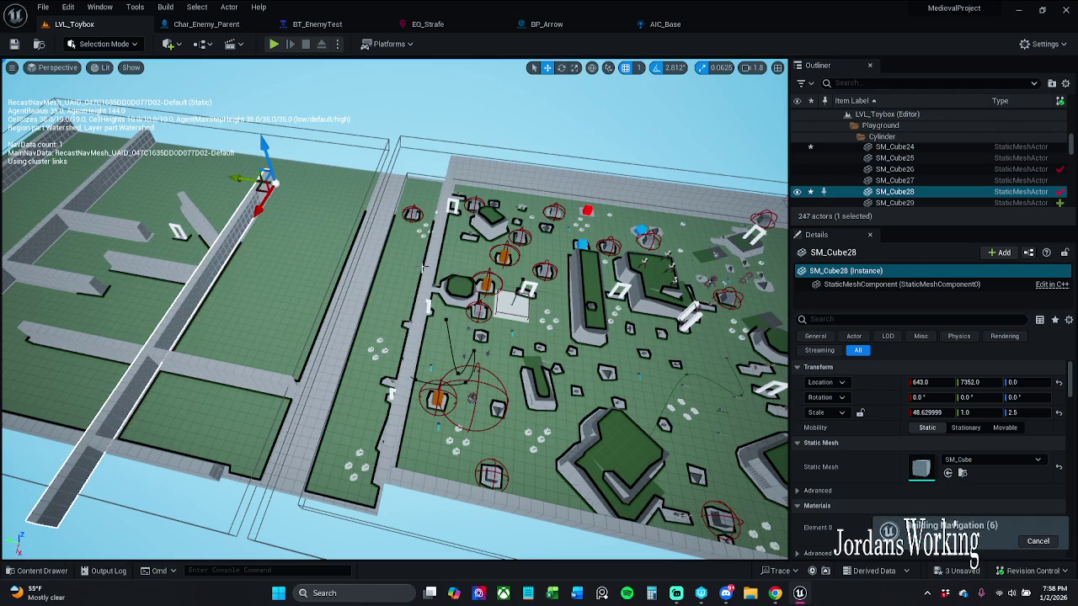
drag(263, 203, 275, 193)
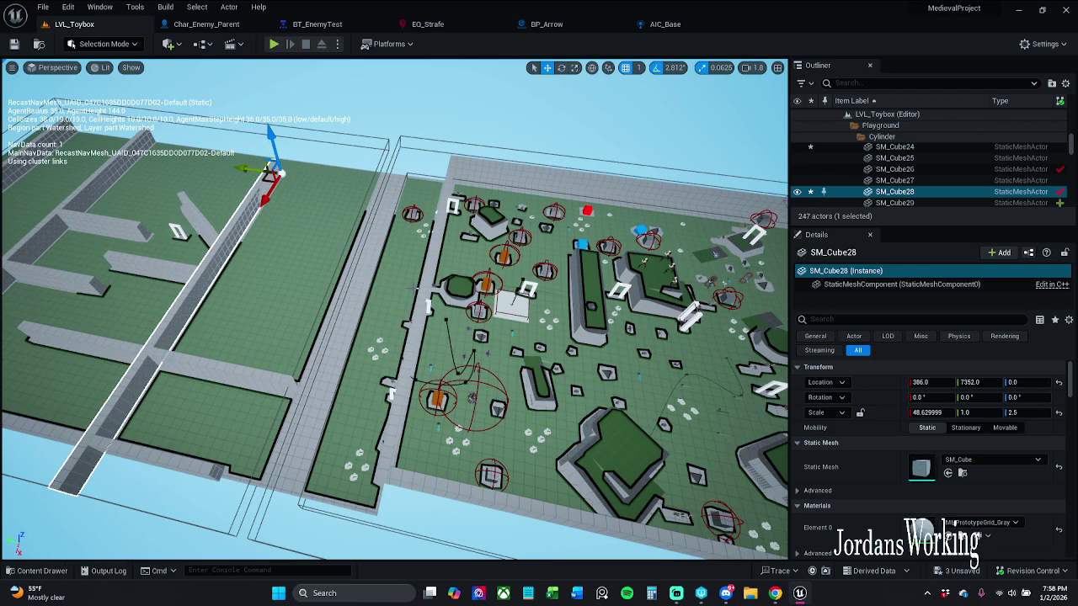
Duplicate BP_Checkpoint9 to the right and delete wall SM_Cube3
click(179, 230)
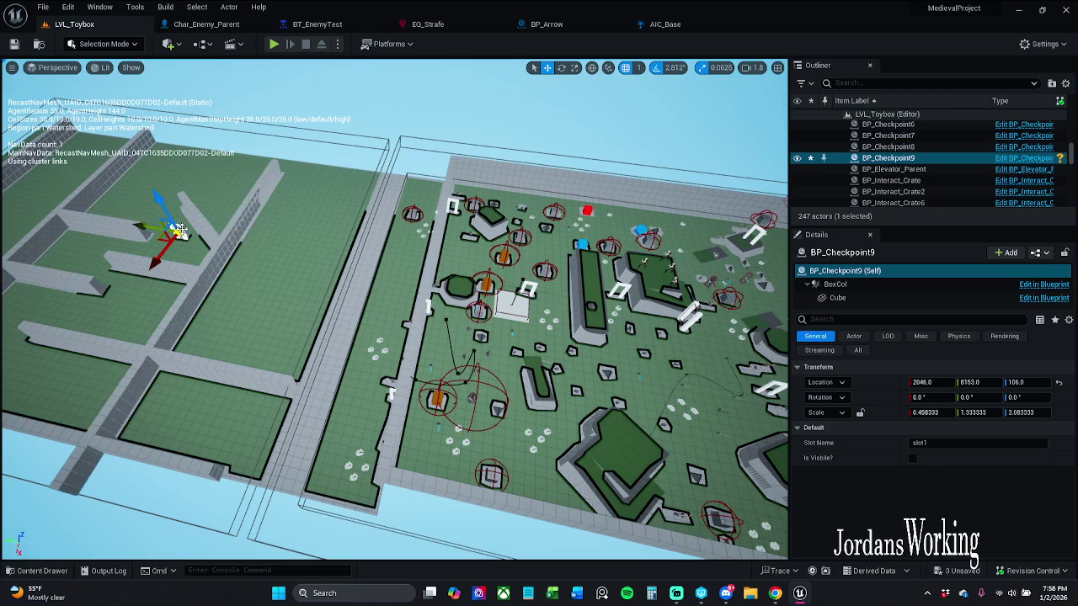
mouse_move(167, 235)
mouse_down()
mouse_move(252, 325)
mouse_move(247, 368)
mouse_move(300, 345)
mouse_move(320, 313)
mouse_move(341, 313)
mouse_move(289, 180)
mouse_move(306, 176)
mouse_up()
scroll(394, 309, up, 5)
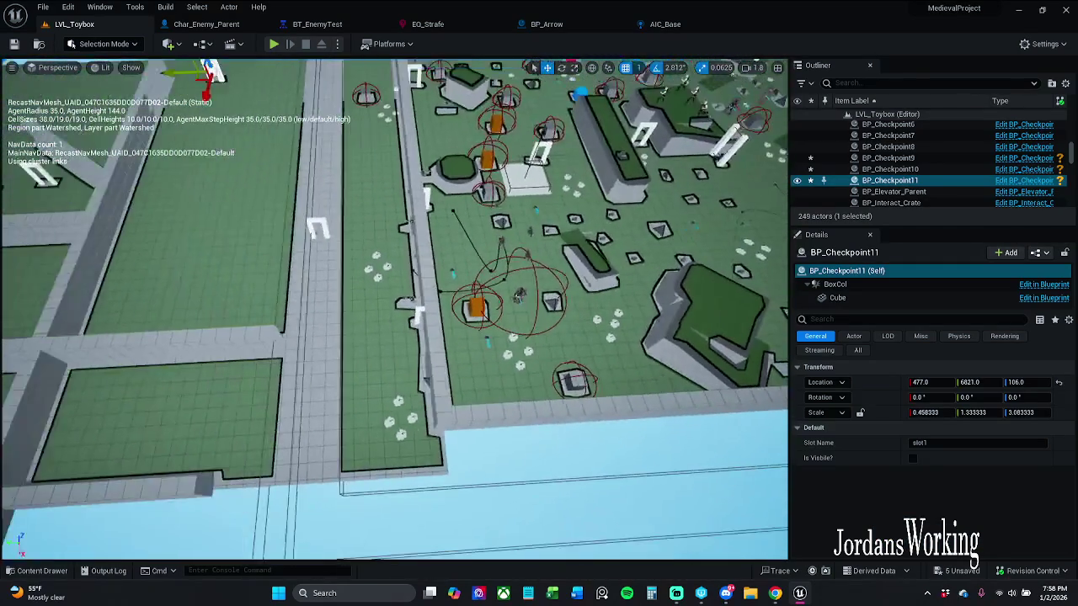
click(430, 251)
key(Delete)
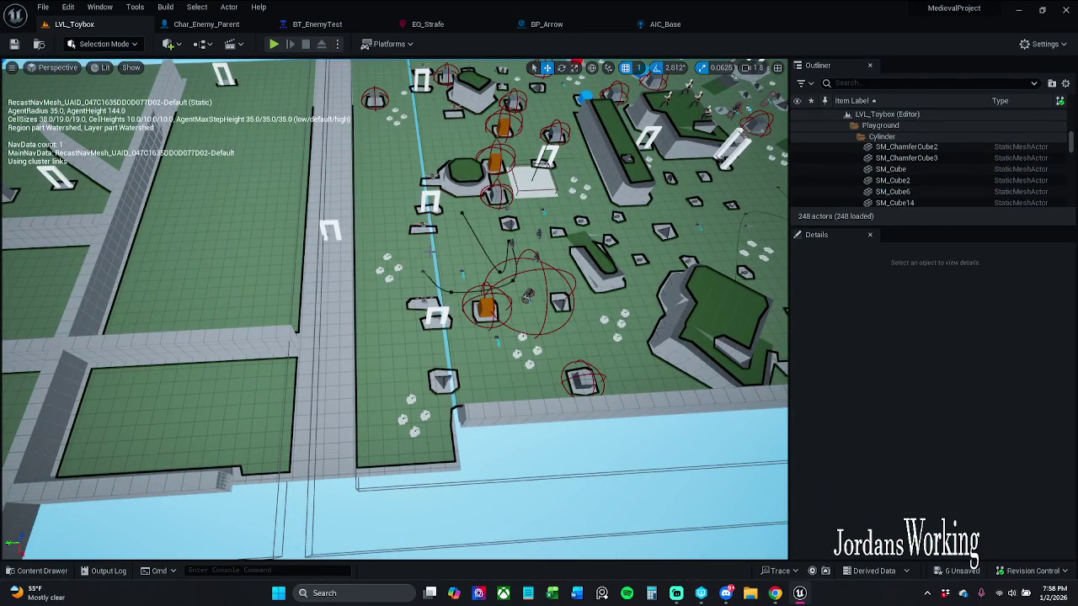
scroll(394, 309, down, 6)
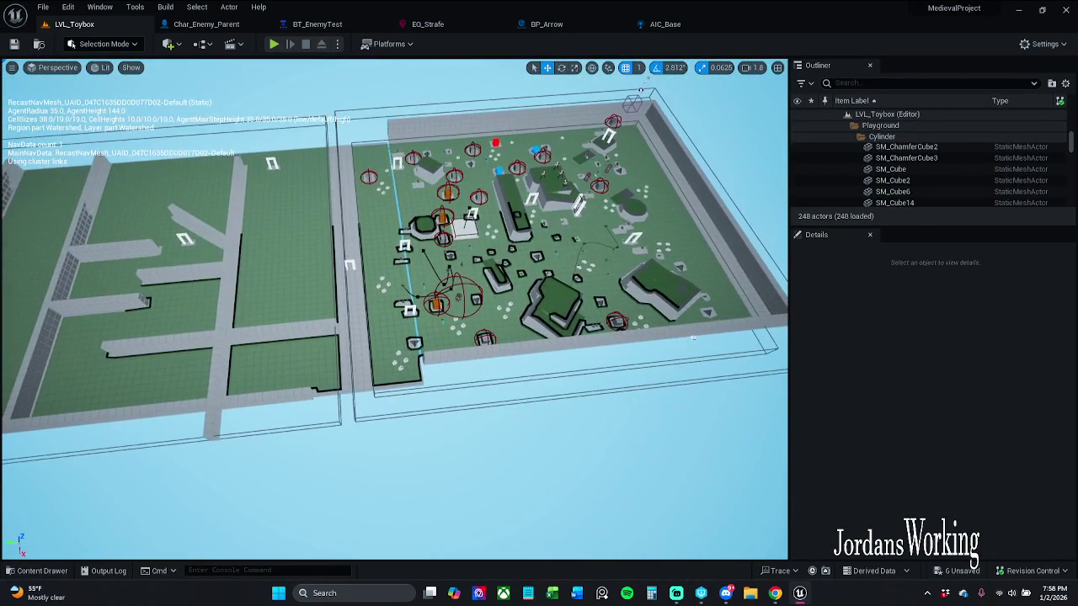
key(Right)
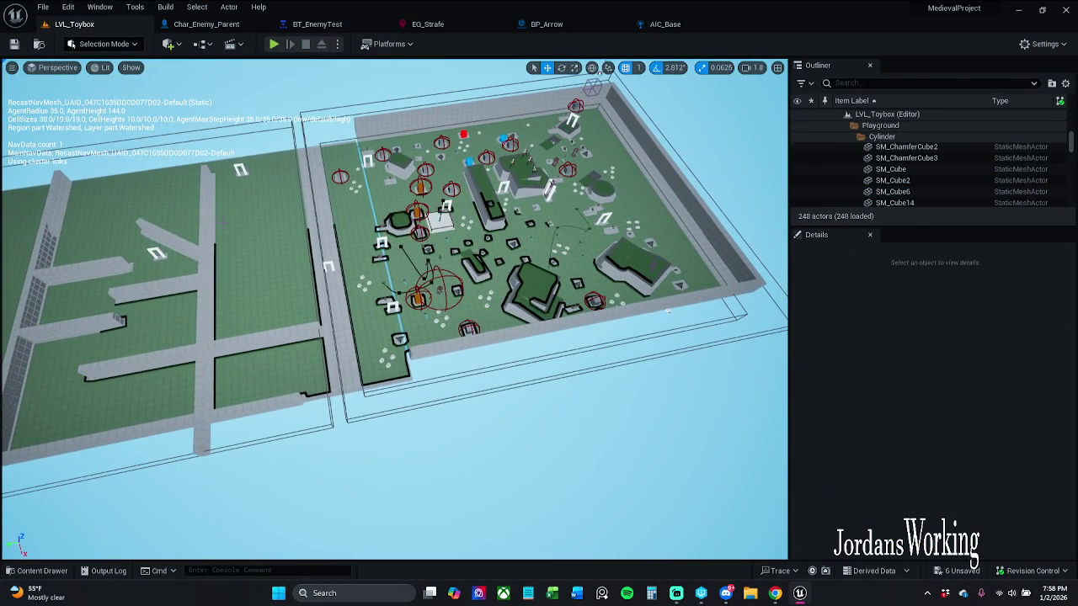
scroll(394, 309, up, 2)
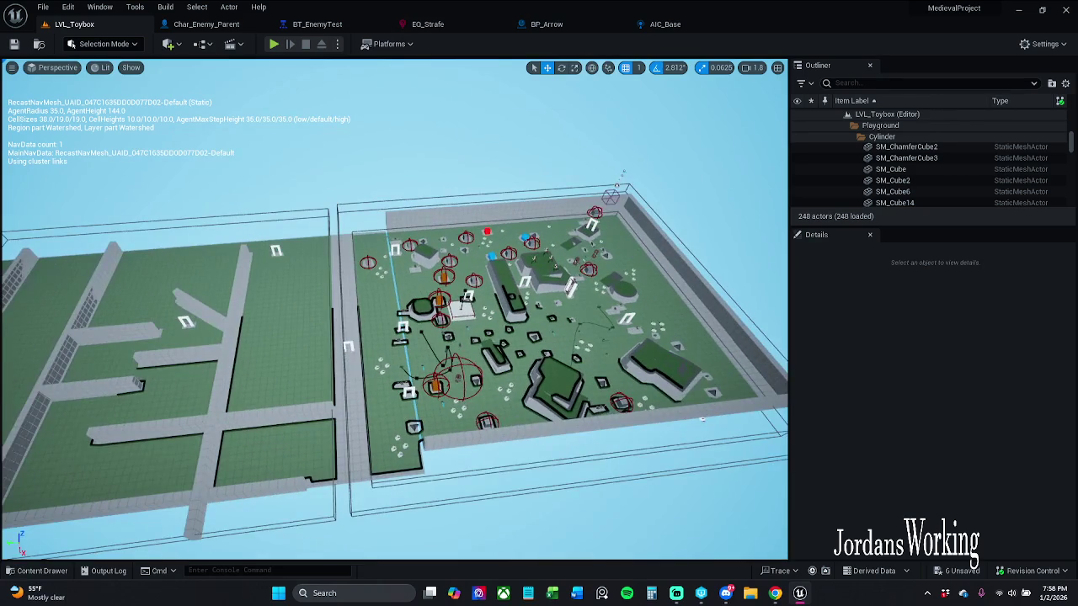
scroll(394, 309, up, 5)
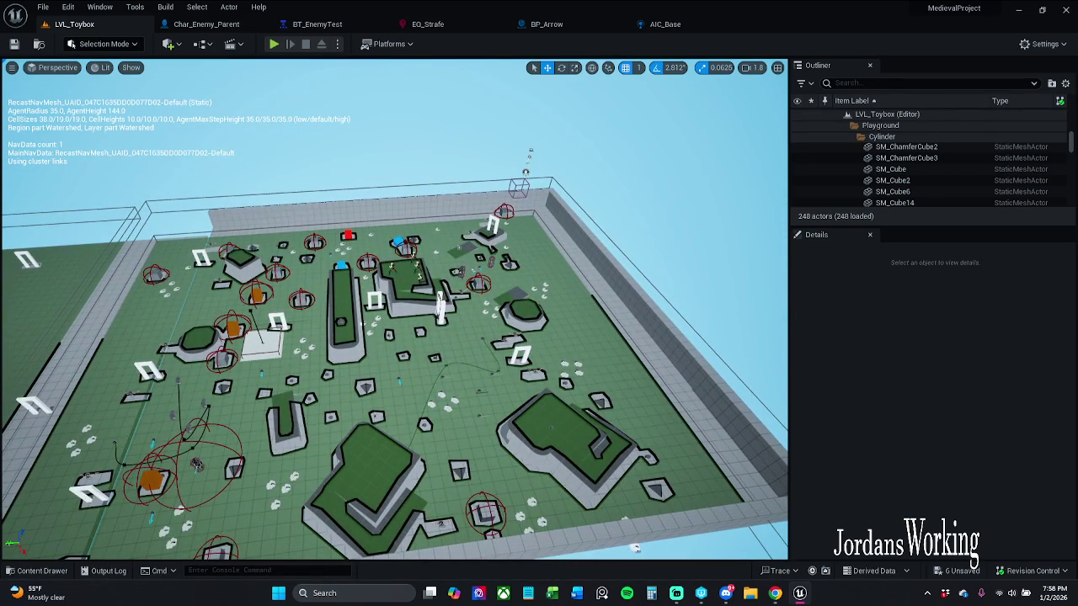
Alt-drag a copy of Char_Enemy_Parent into the left maze field as Char_Enemy_Parent2
click(461, 261)
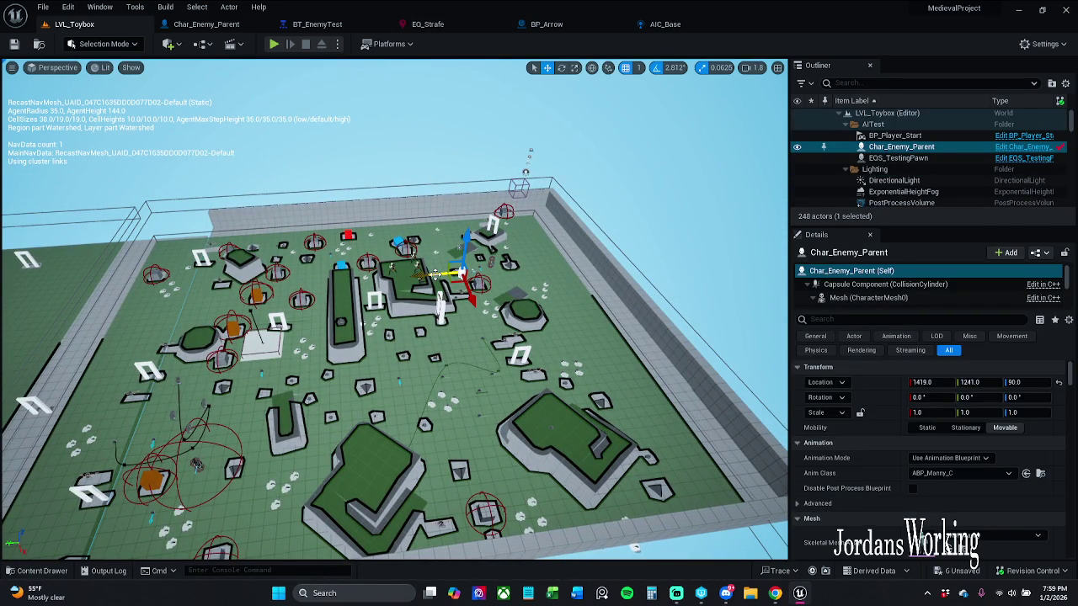
mouse_move(454, 274)
alt+mouse_down()
mouse_move(78, 303)
mouse_move(293, 305)
alt+mouse_up()
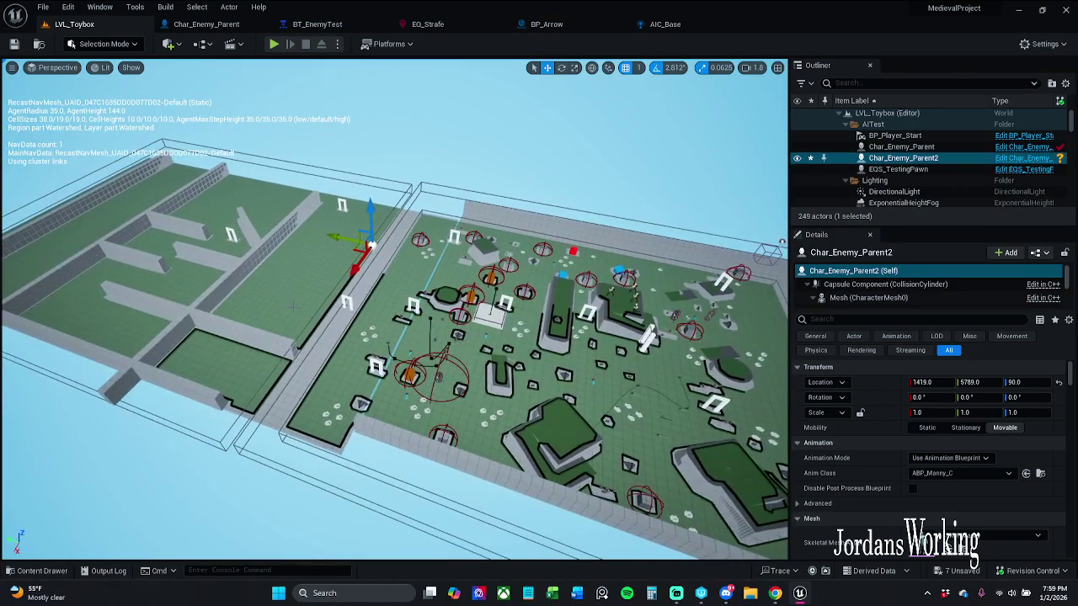
mouse_move(352, 250)
mouse_down()
mouse_move(206, 229)
mouse_move(217, 217)
mouse_up()
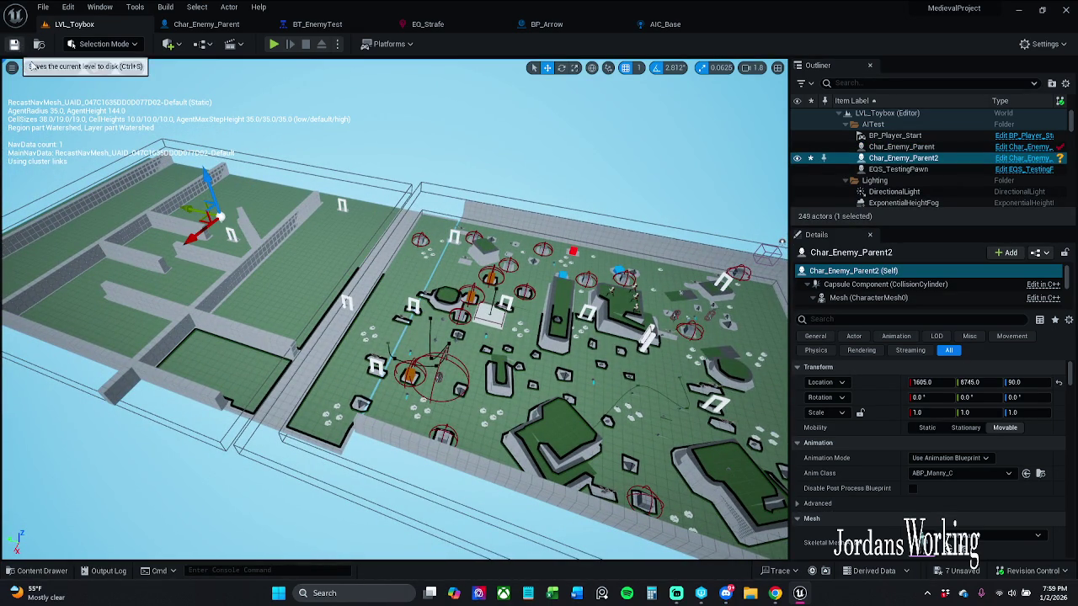
Save the current level, confirm the asset check-out, and start a playtest
click(15, 45)
click(552, 421)
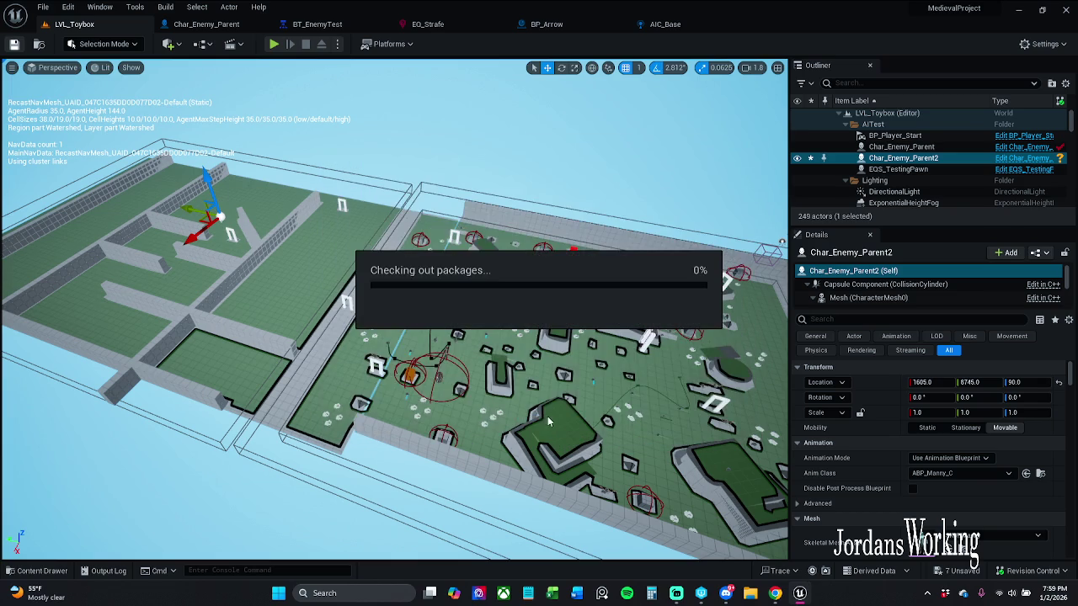
click(274, 44)
Run and jump the player through the archways and off the ledge across the maze
key(space)
key(w)
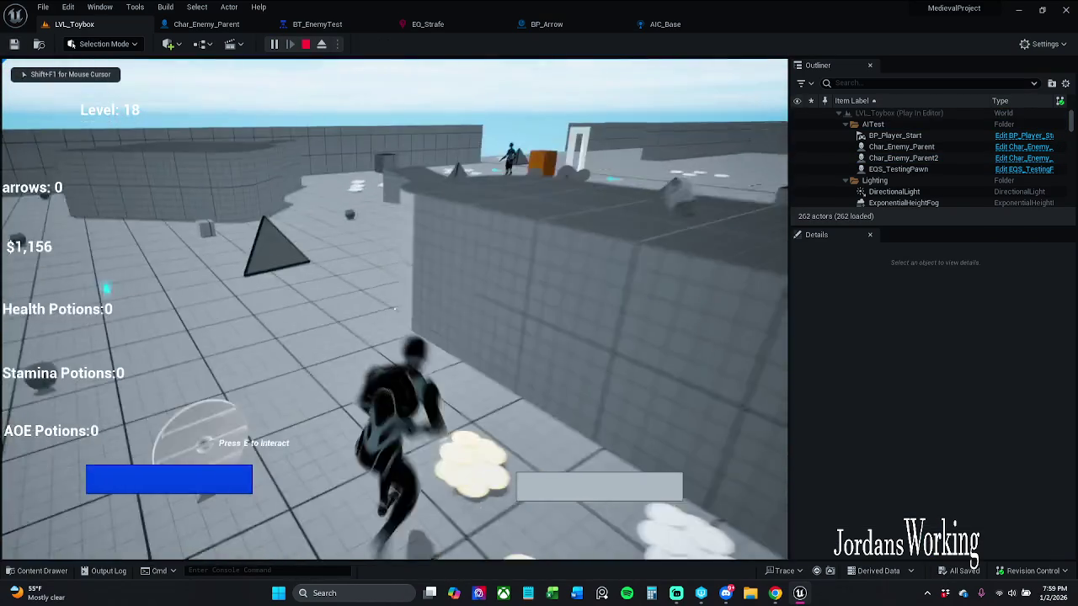
key(space)
key(w)
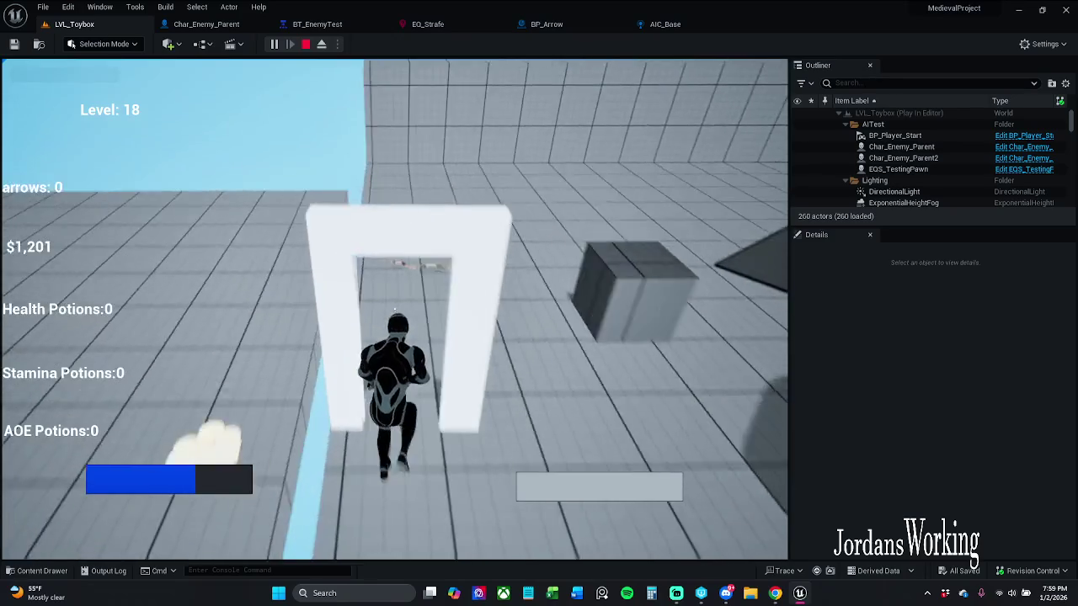
key(w)
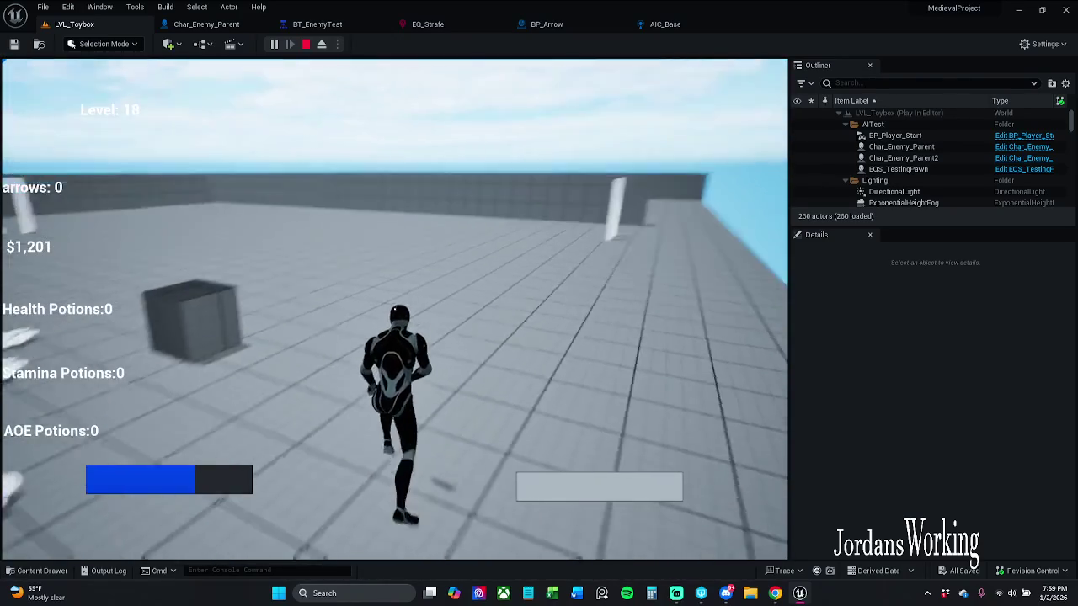
key(w)
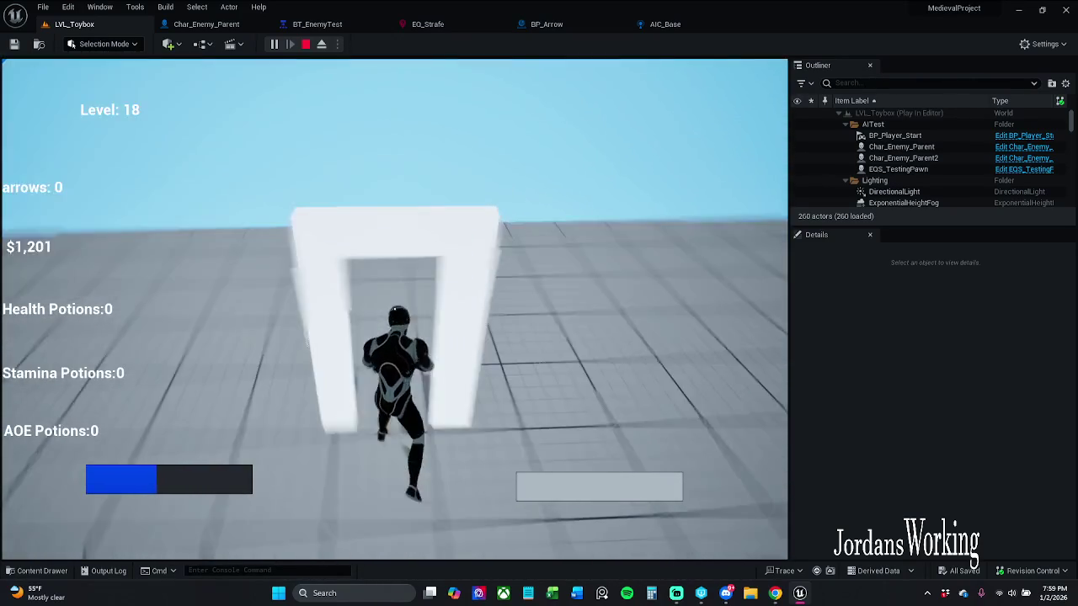
Turn on the gameplay AI debugger for the enemy, then pause and resume the game
key(w)
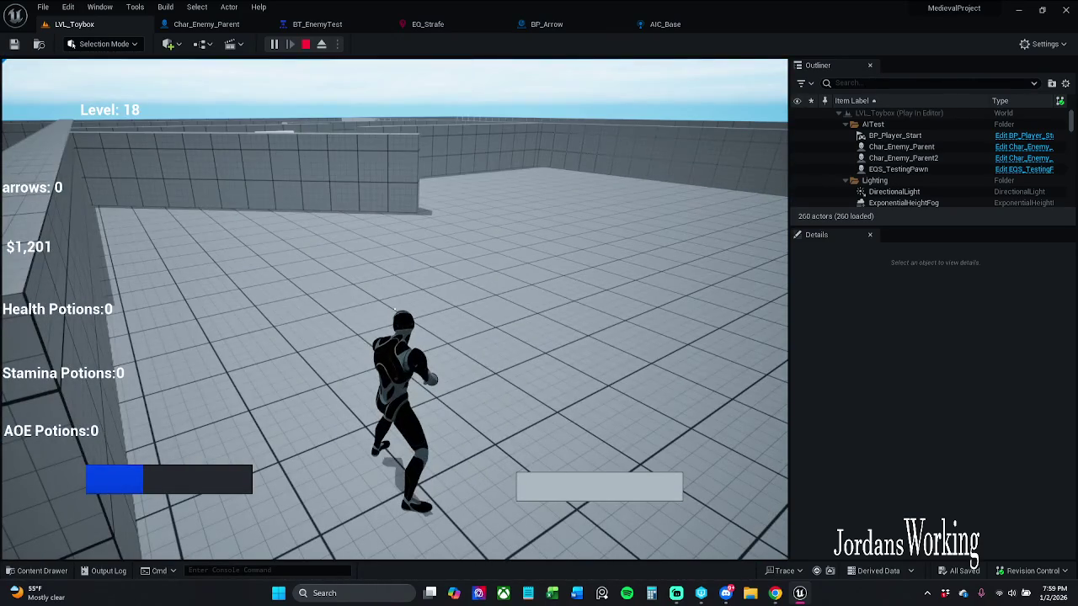
key(apostrophe)
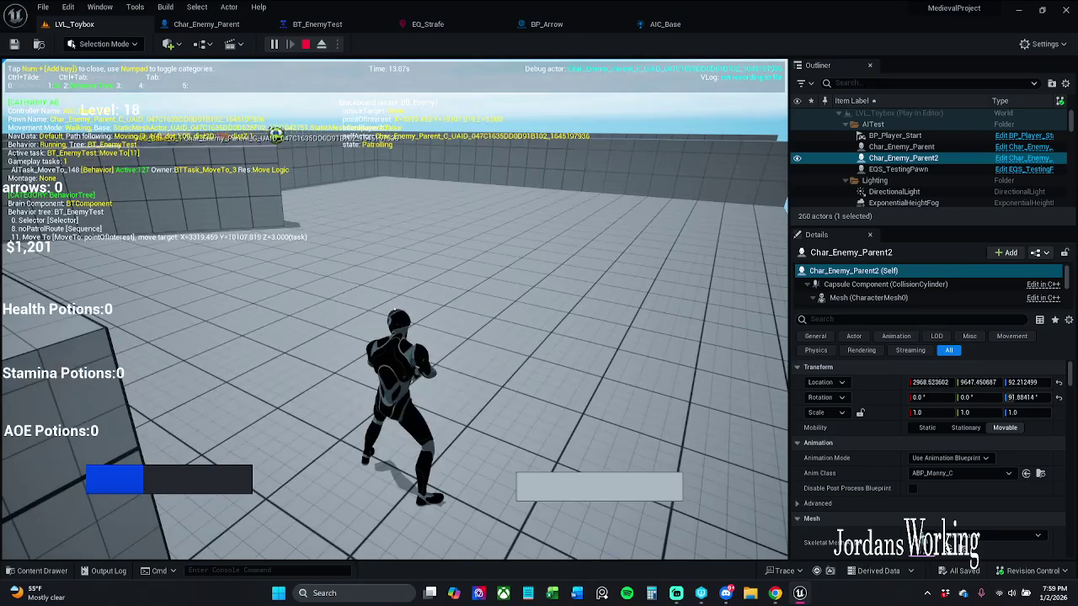
key(w)
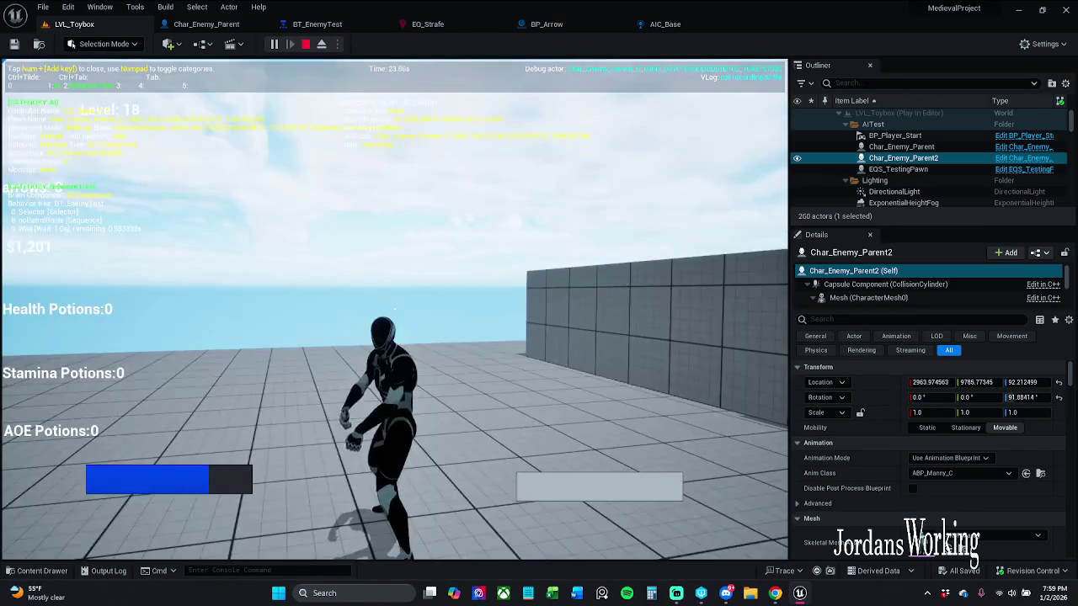
key(Escape)
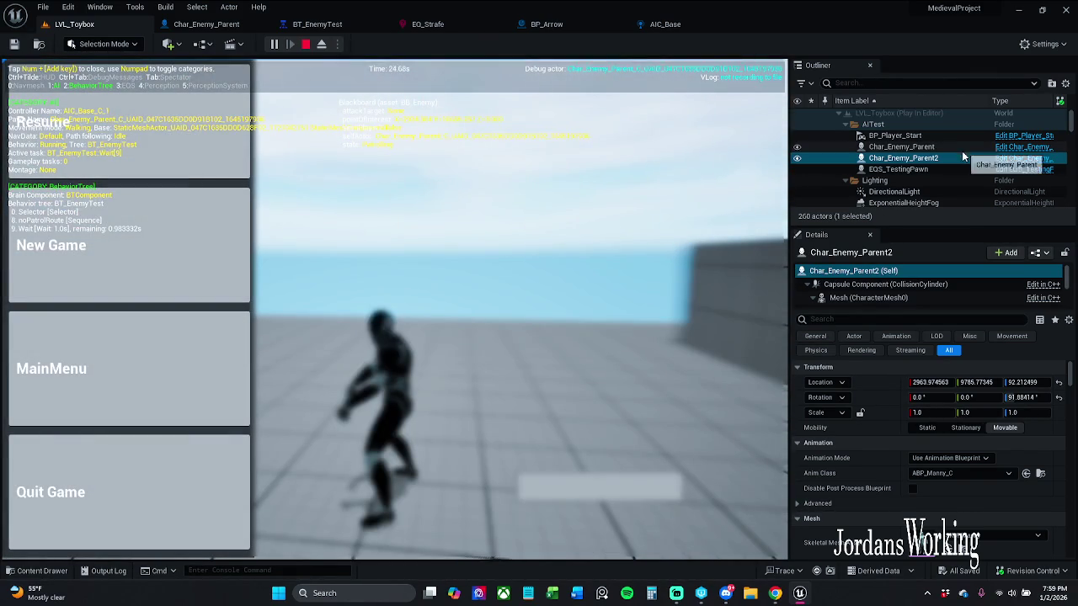
click(140, 144)
Show the enemy's behavior tree debug info and EQS points from the debug camera, then stop playing
key(w)
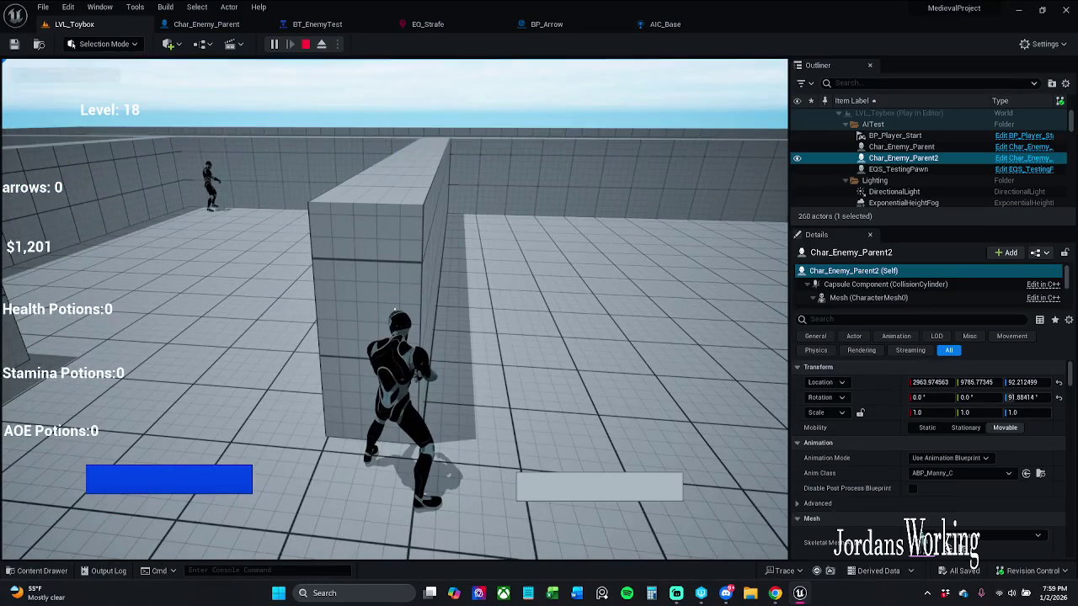
key(apostrophe)
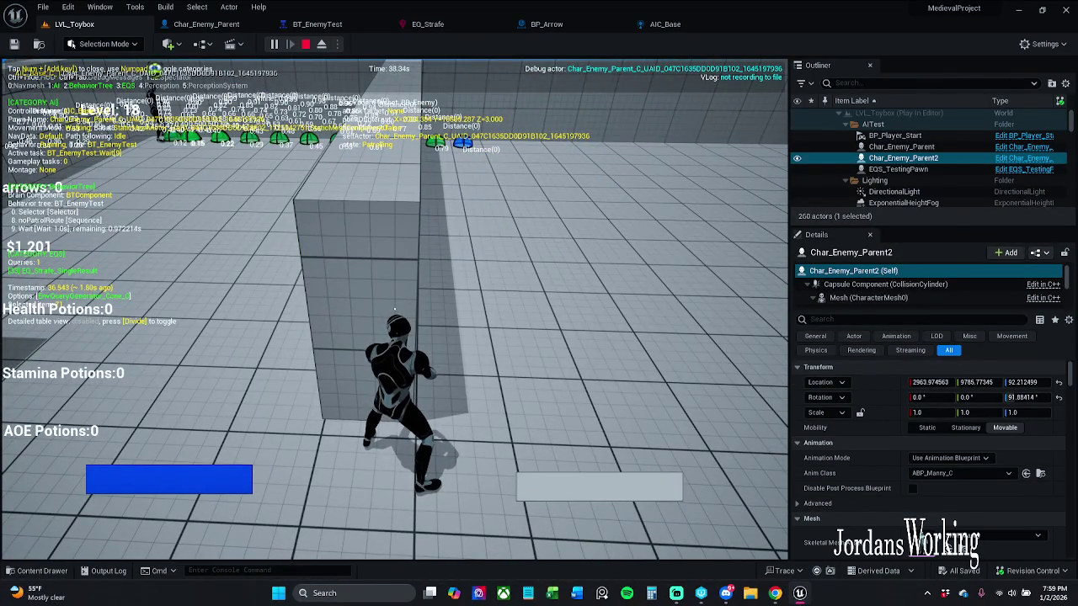
key(Tab)
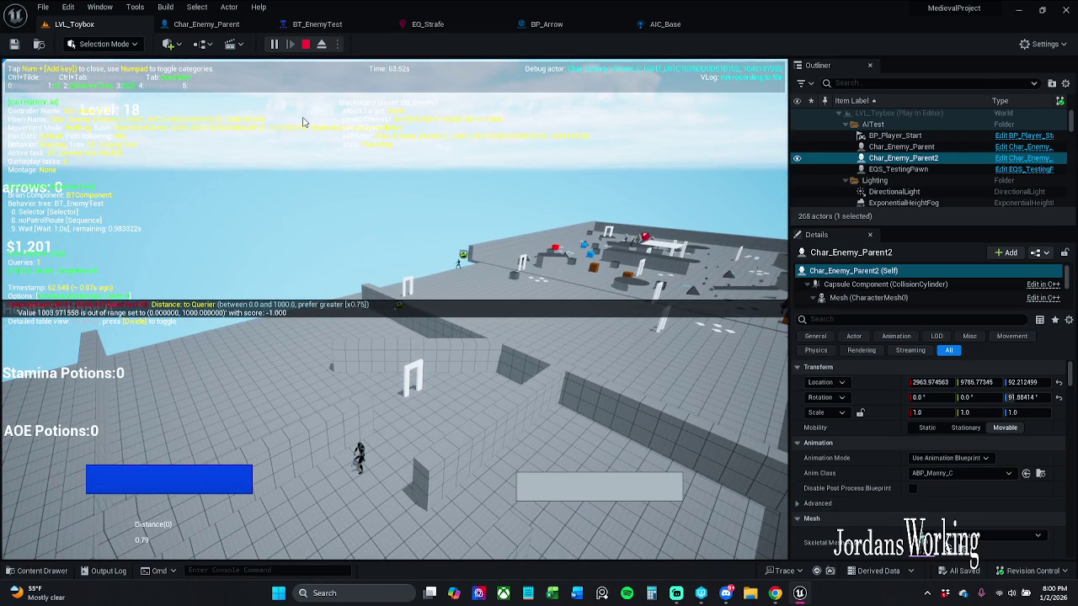
key(Escape)
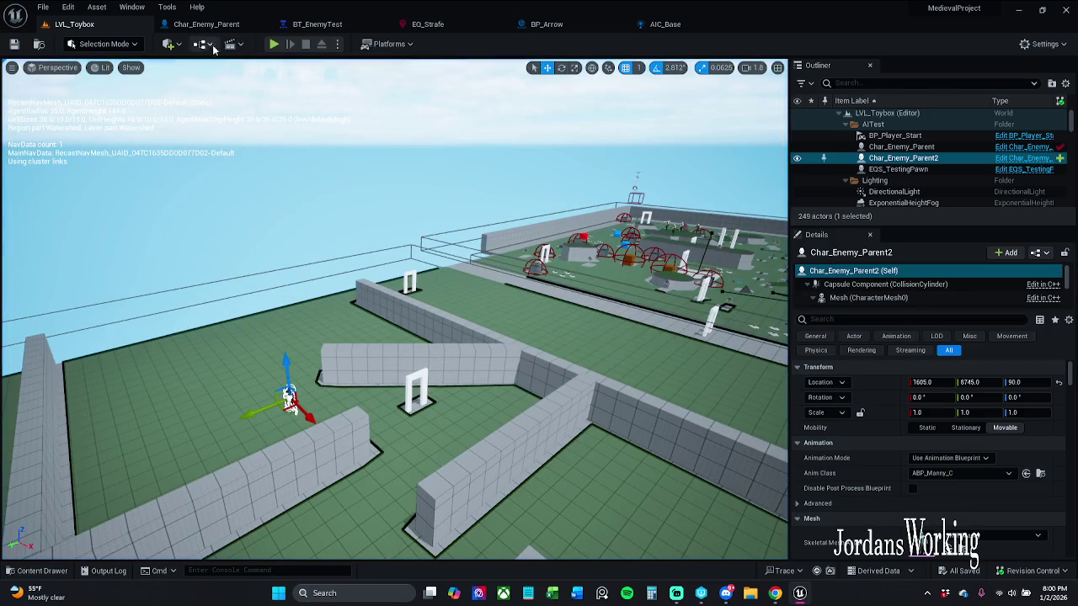
In BT_EnemyTest, select the noPatrolRoute branch with its tasks and drag it slightly lower, then return to LVL_Toybox
click(207, 24)
click(341, 24)
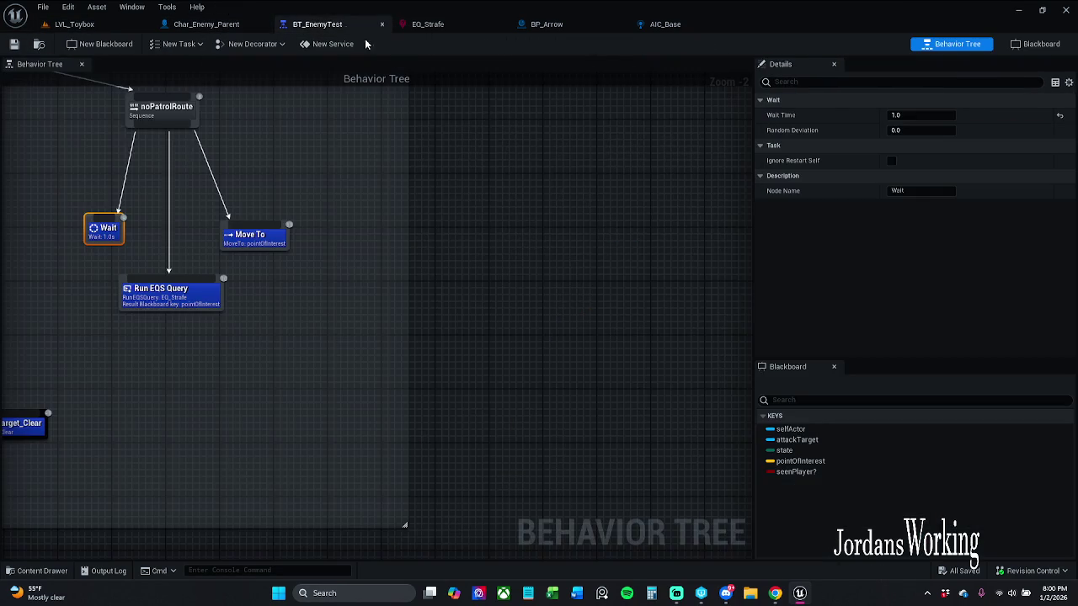
drag(455, 179, 555, 255)
scroll(555, 252, down, 1)
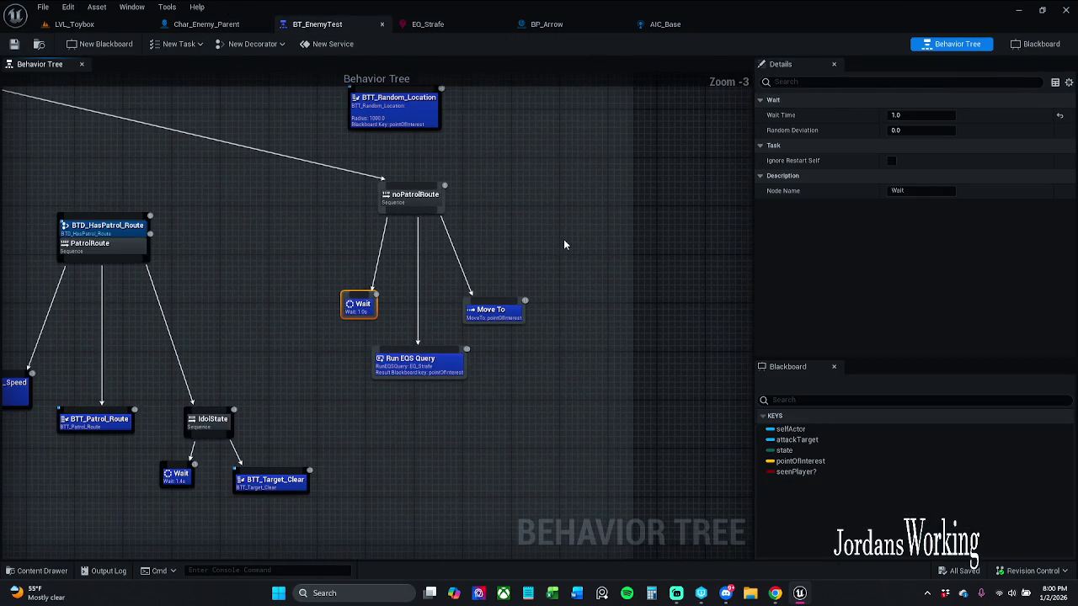
mouse_move(299, 187)
mouse_down()
mouse_move(354, 200)
mouse_move(528, 356)
mouse_up()
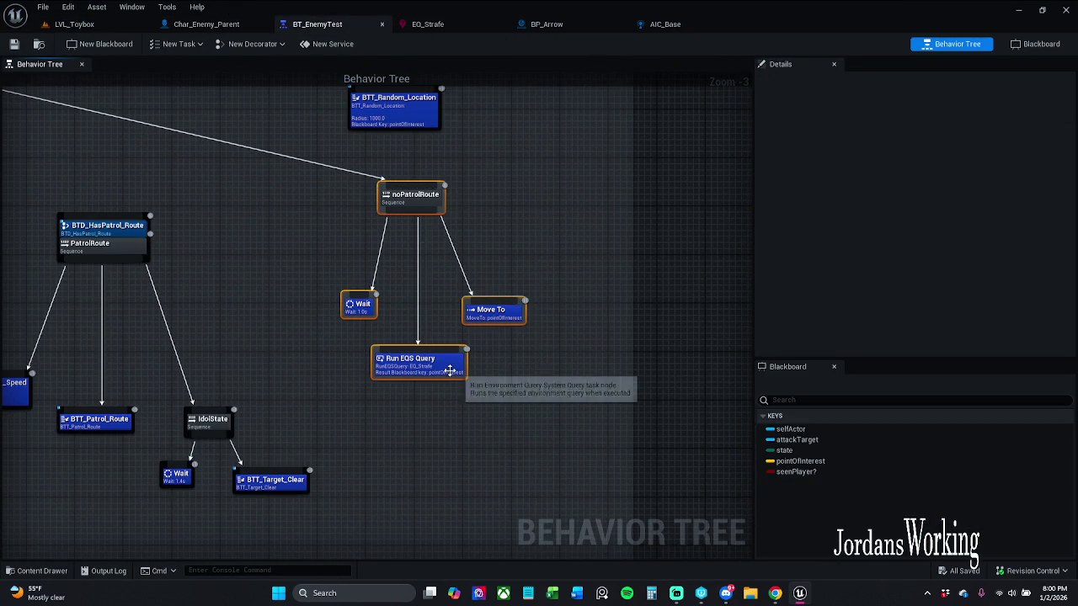
drag(436, 373, 453, 398)
click(540, 254)
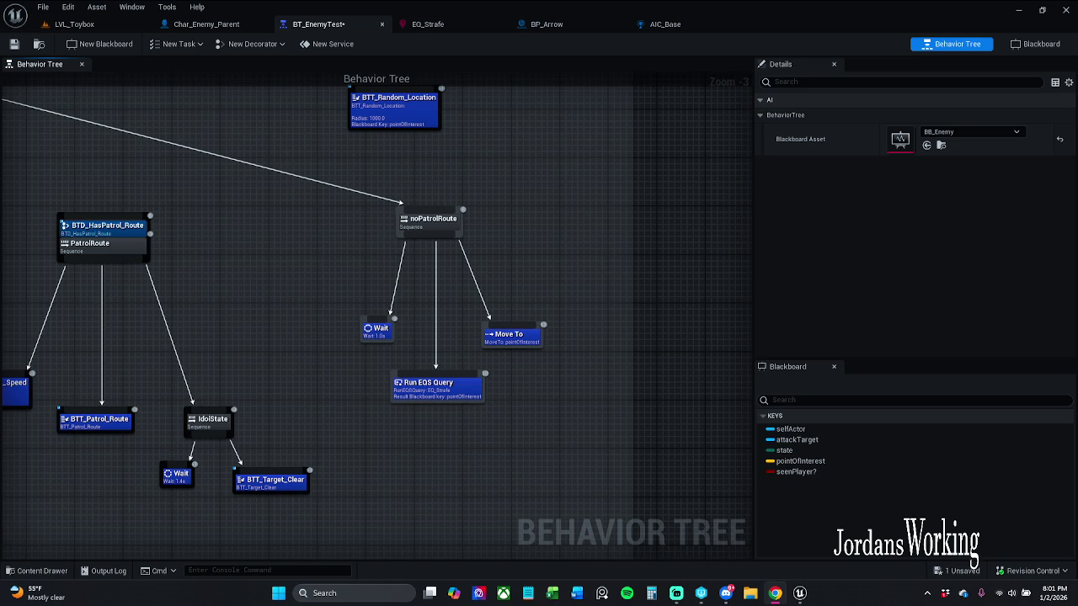
click(74, 25)
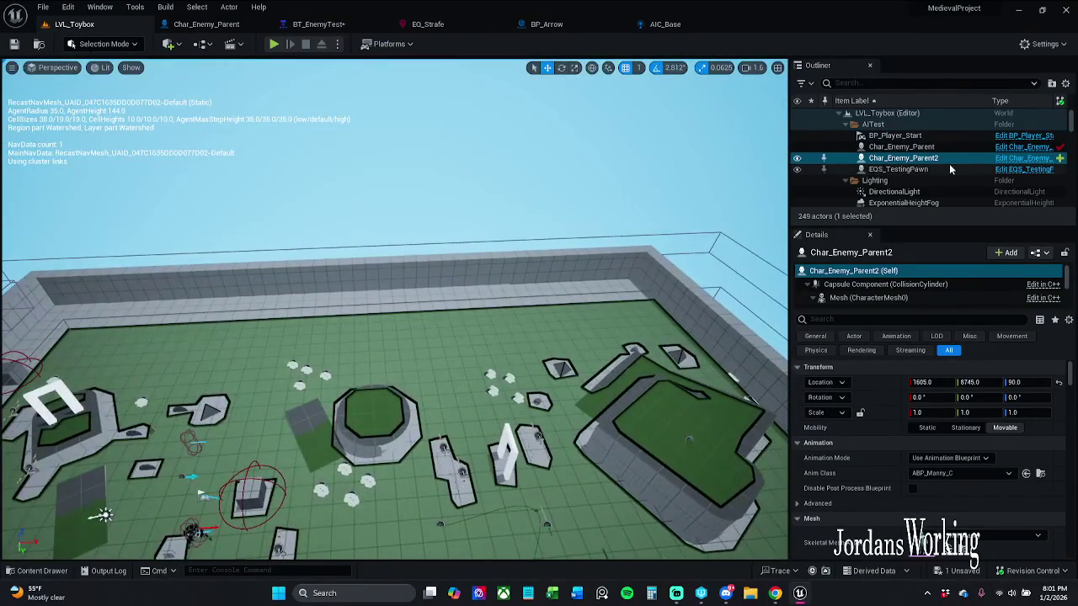
Focus the viewport on EQS_TestingPawn's strafe points, then bring up the EQ_Strafe query
double_click(947, 171)
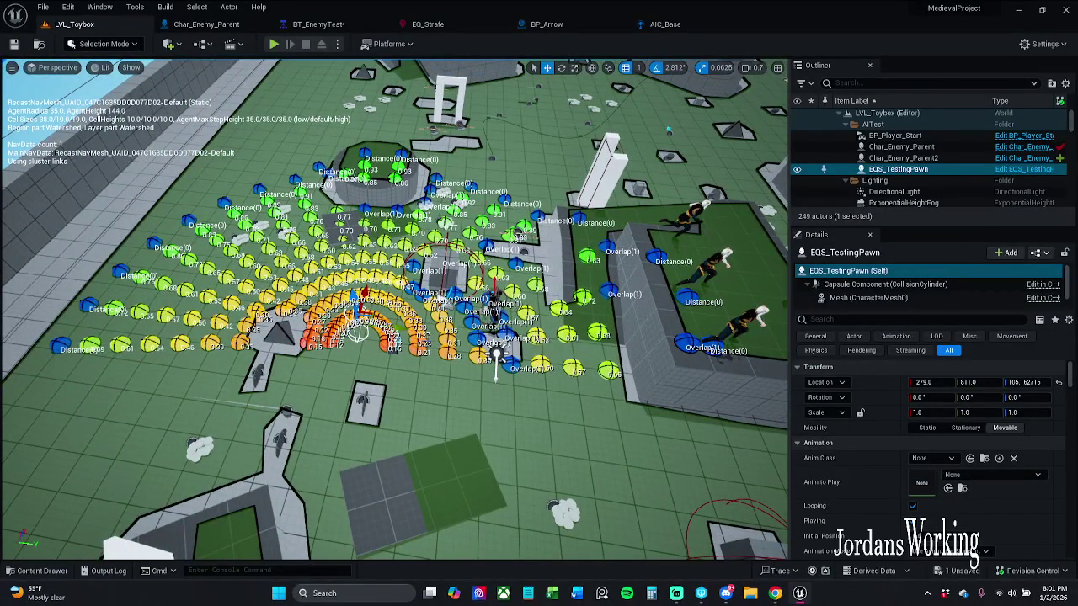
click(438, 23)
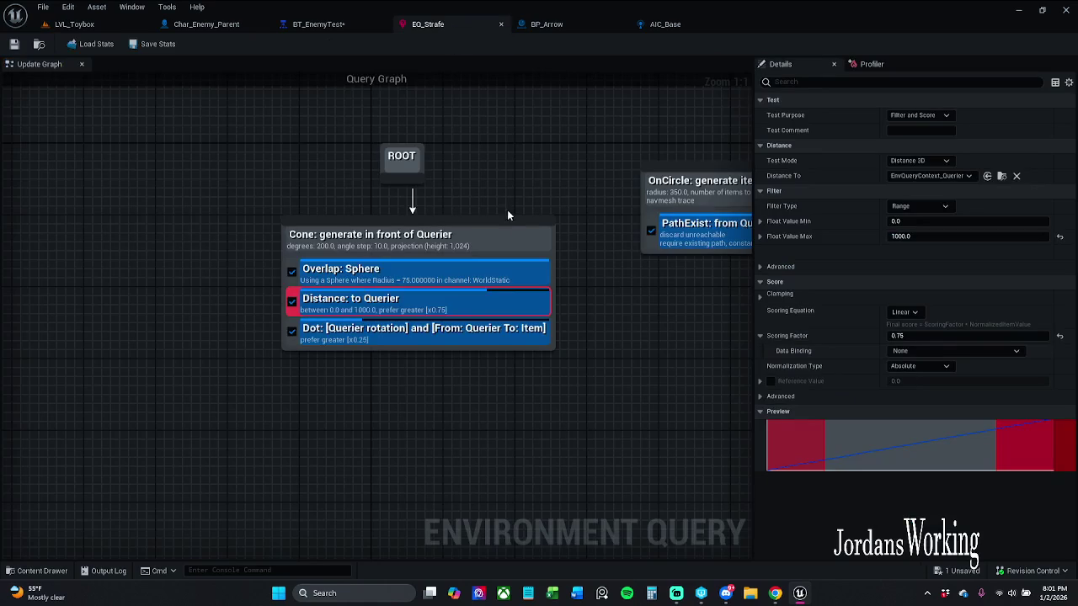
Try a 0.5 scoring factor on EQ_Strafe's Dot test, check the level, then undo it back to 0.25
click(467, 330)
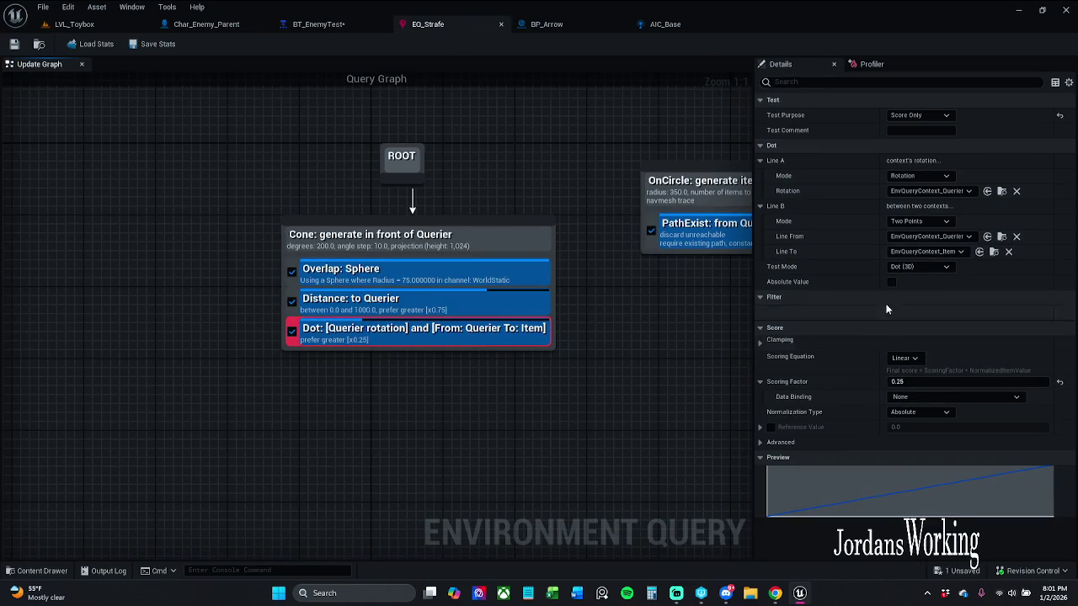
click(924, 381)
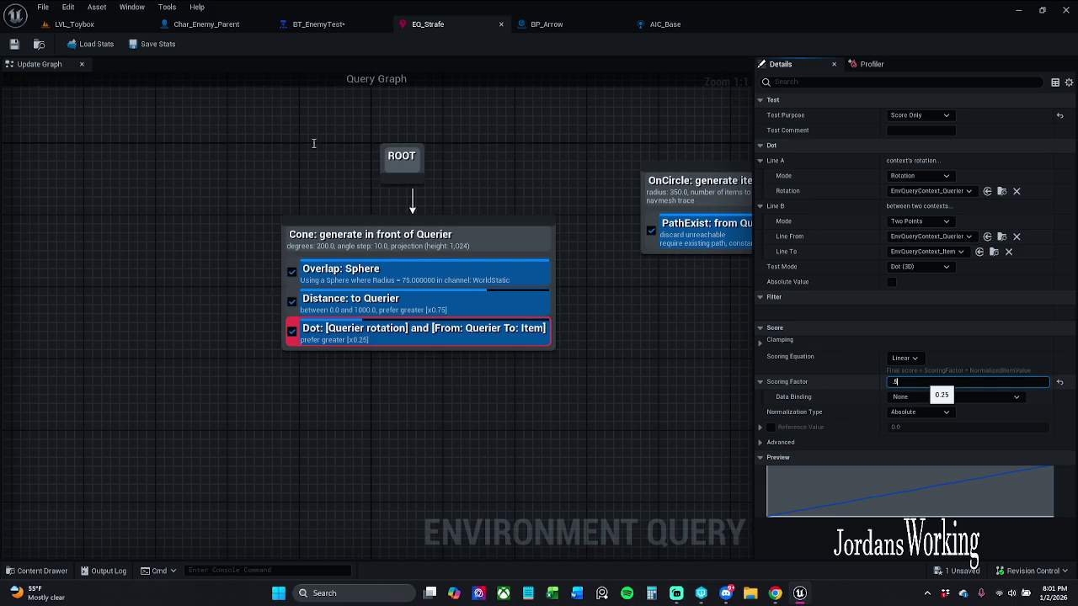
text(0.5)
click(74, 24)
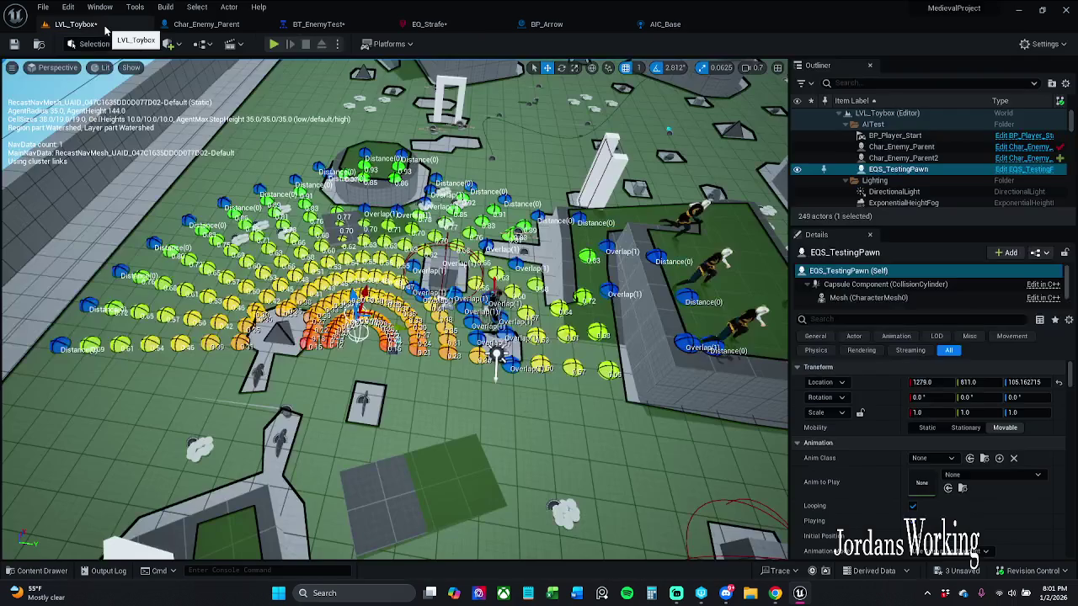
drag(496, 358, 505, 339)
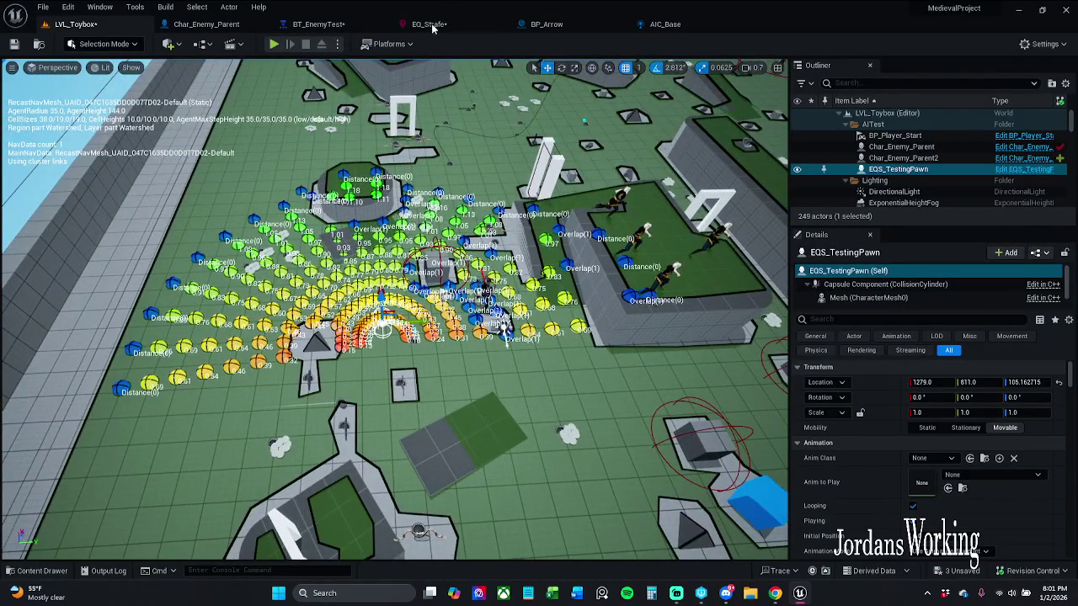
click(430, 25)
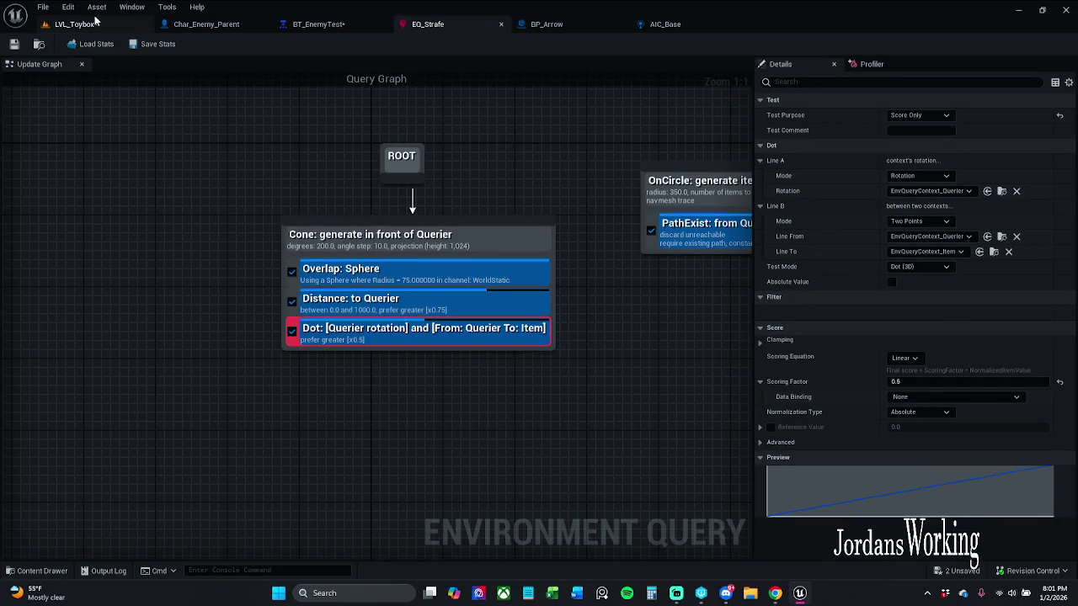
click(95, 22)
click(445, 26)
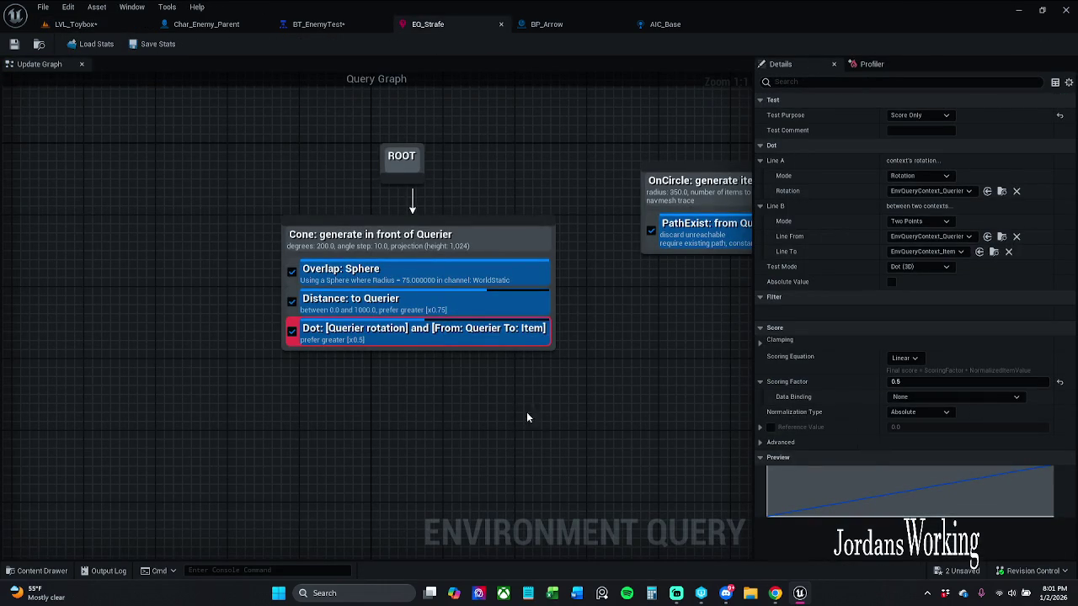
key(ctrl+z)
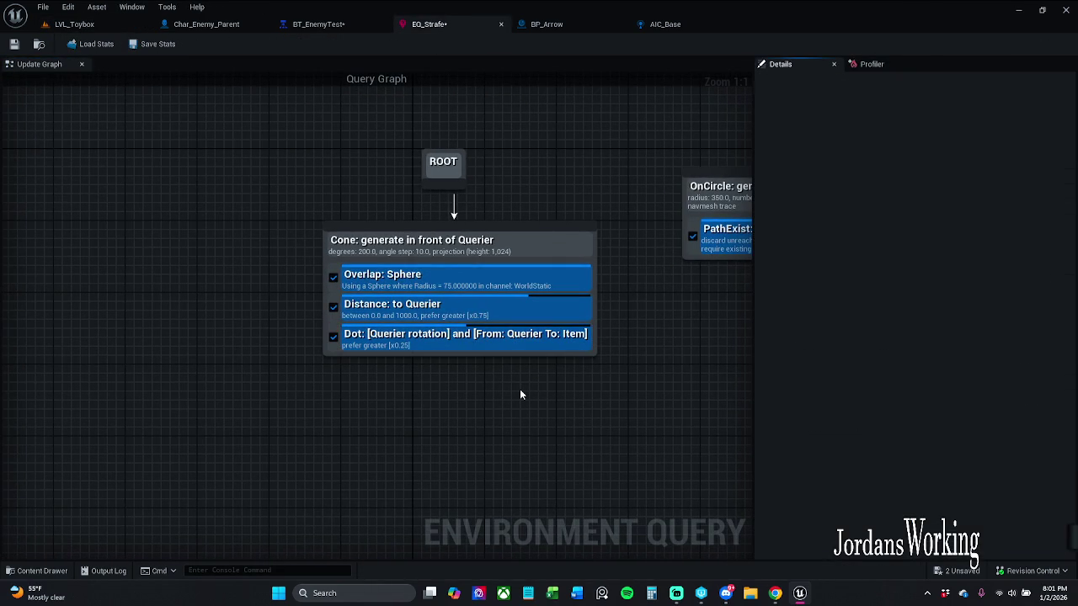
Nudge EQ_Strafe's Cone node slightly, save the query, and return to LVL_Toybox
drag(289, 149, 710, 408)
click(715, 227)
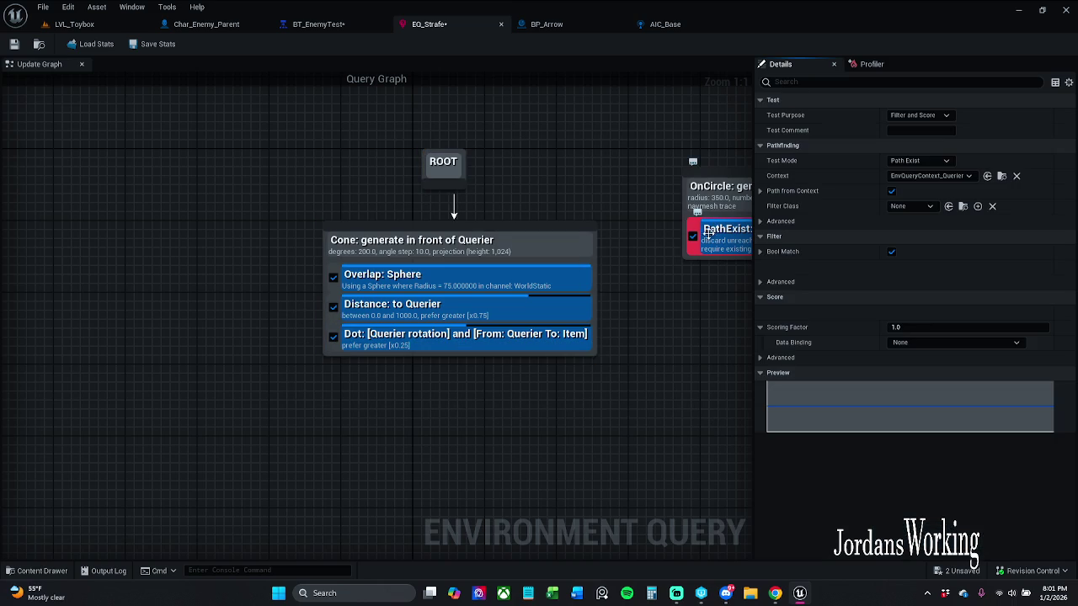
right_click(591, 248)
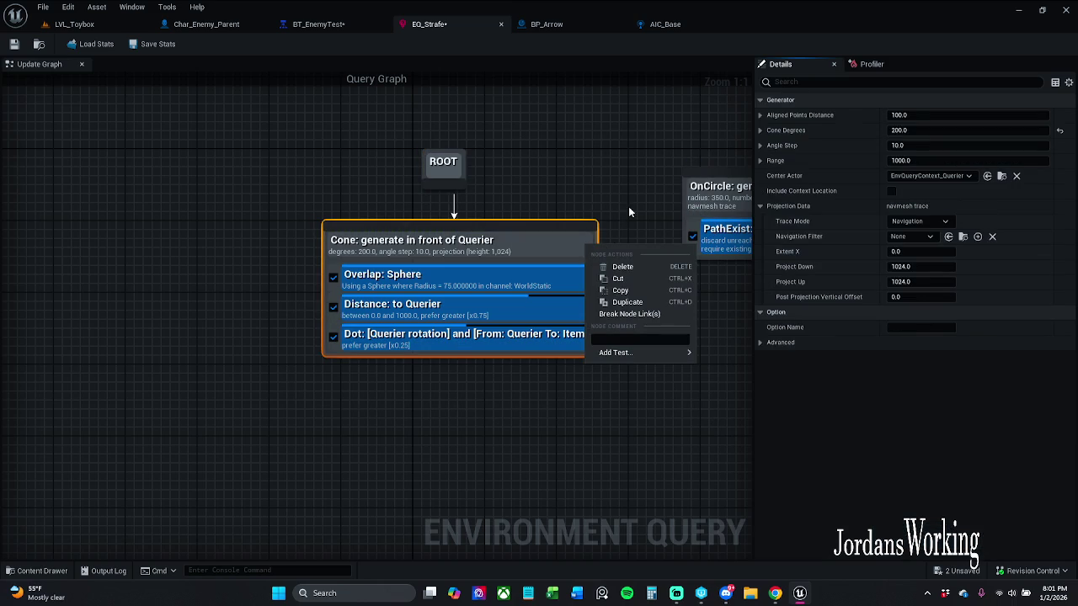
click(603, 260)
drag(594, 256, 571, 259)
click(572, 259)
drag(480, 246, 489, 247)
click(380, 147)
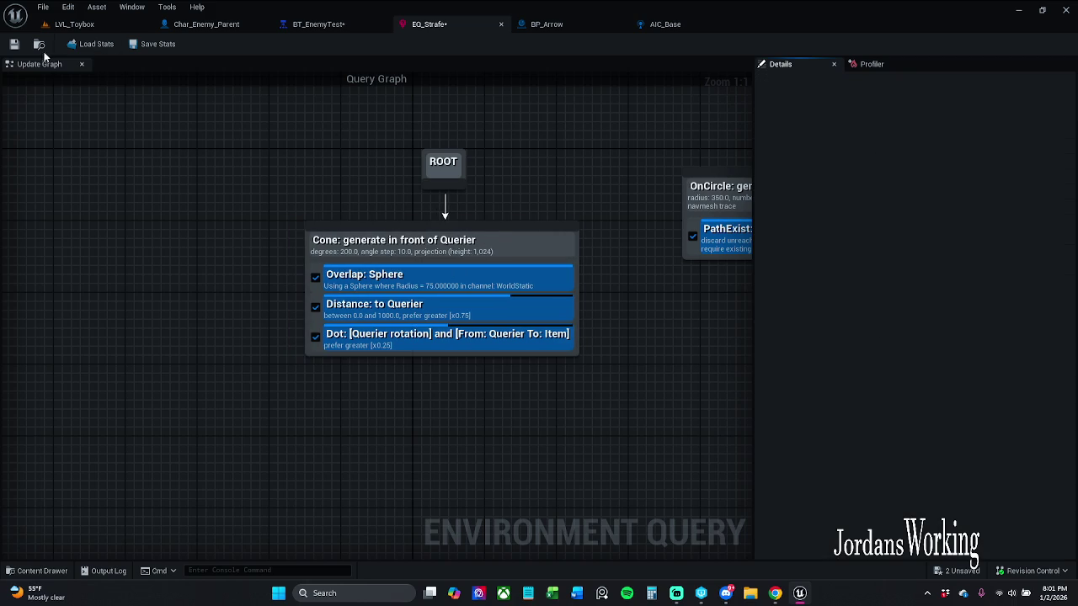
click(15, 44)
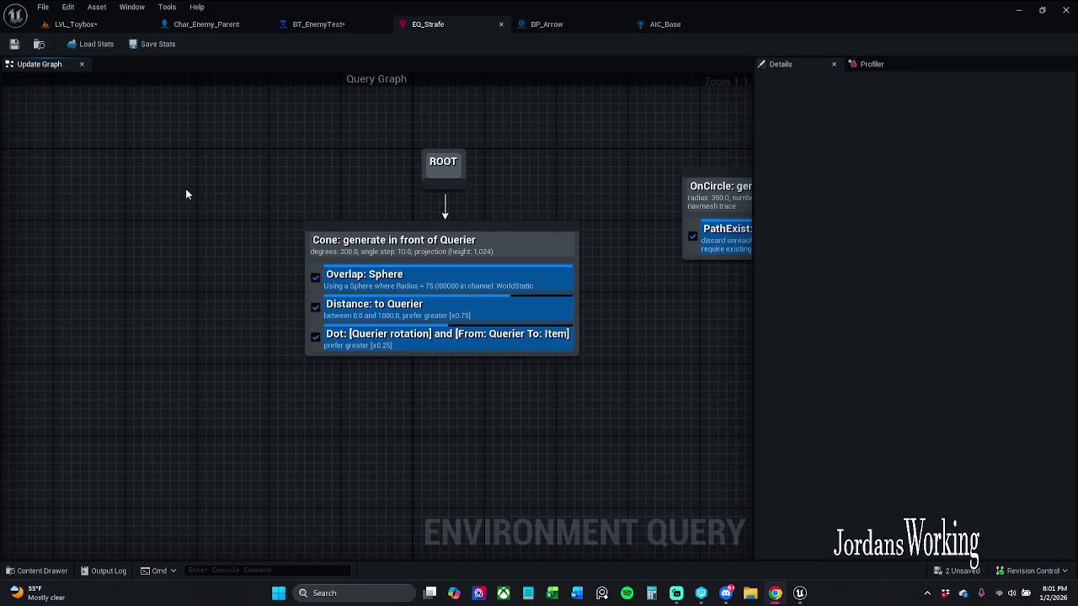
click(76, 24)
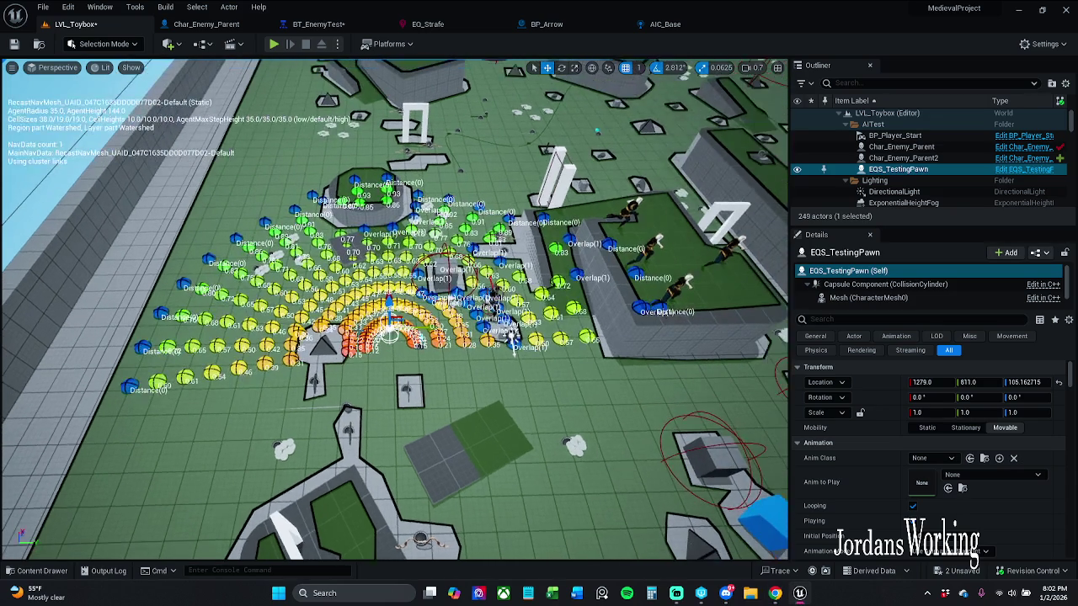
Drag EQS_TestingPawn to location 1587, 412 so its cone of query points recalculates
drag(389, 332, 510, 337)
drag(202, 266, 226, 246)
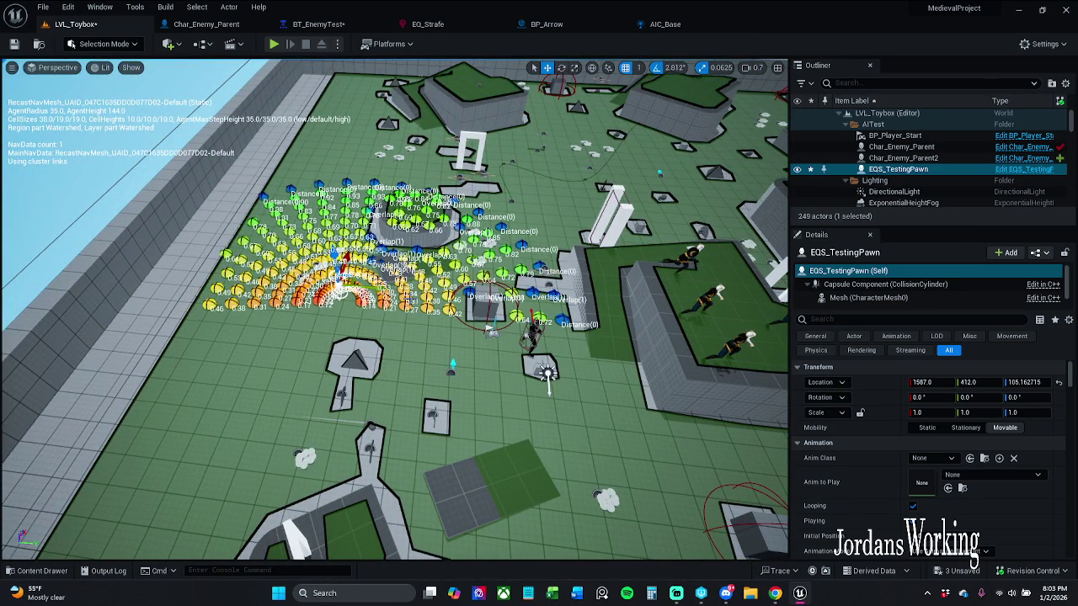
Uncheck Draw Labels on EQS_TestingPawn and set its Highlight Mode to Best 25%
scroll(945, 459, down, 3)
scroll(944, 458, down, 5)
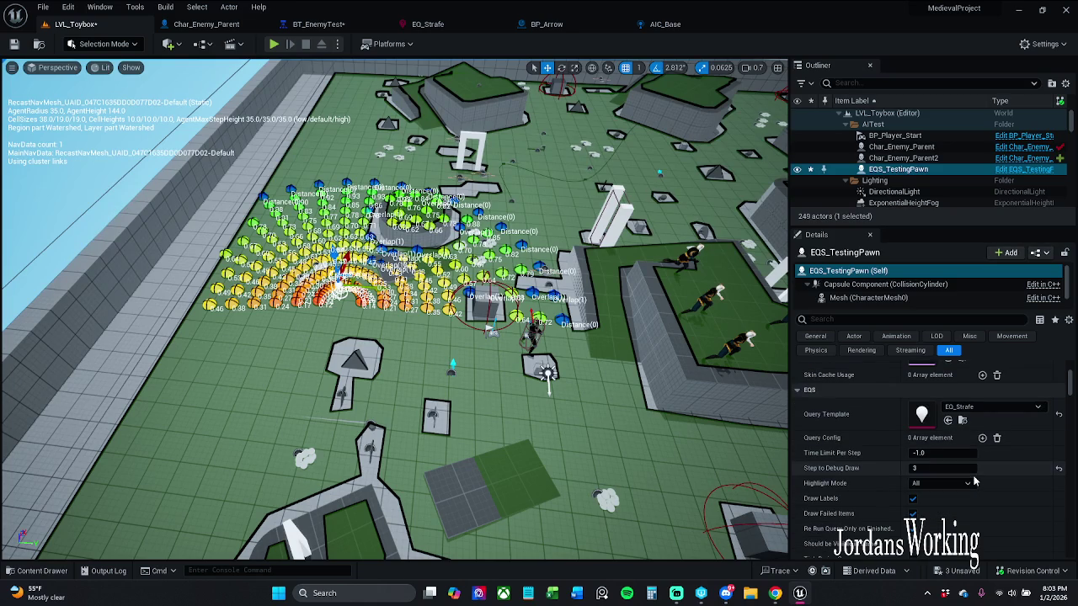
click(912, 499)
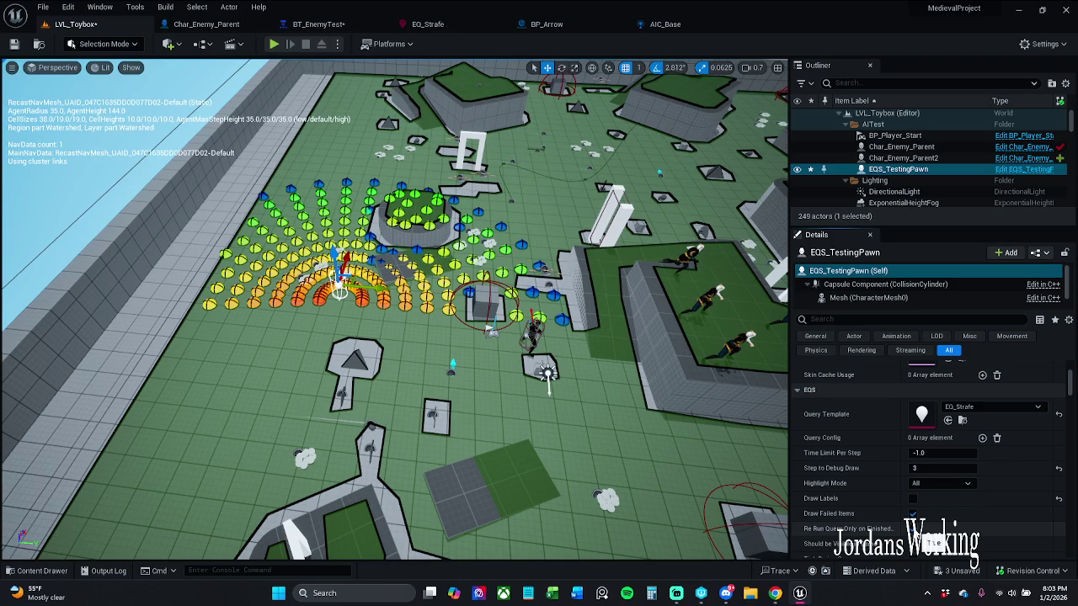
scroll(916, 531, down, 2)
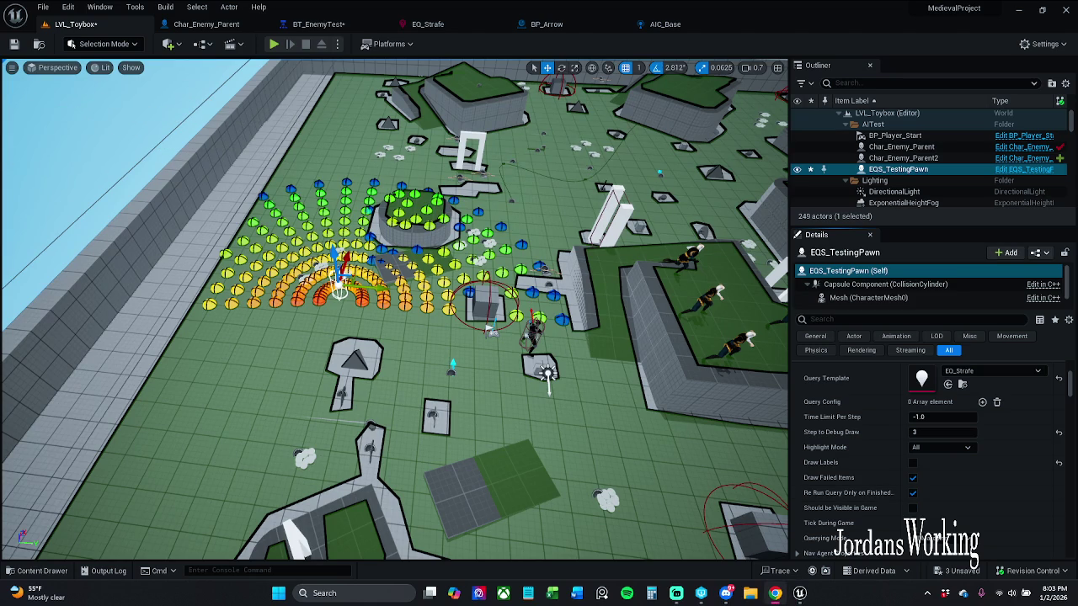
click(912, 494)
click(914, 497)
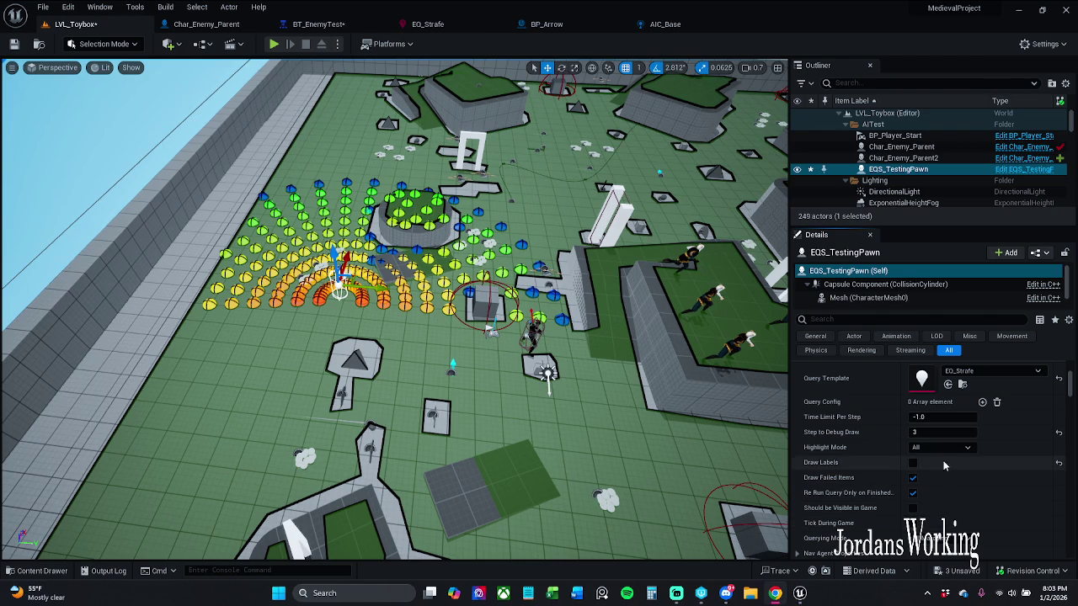
click(940, 447)
click(930, 480)
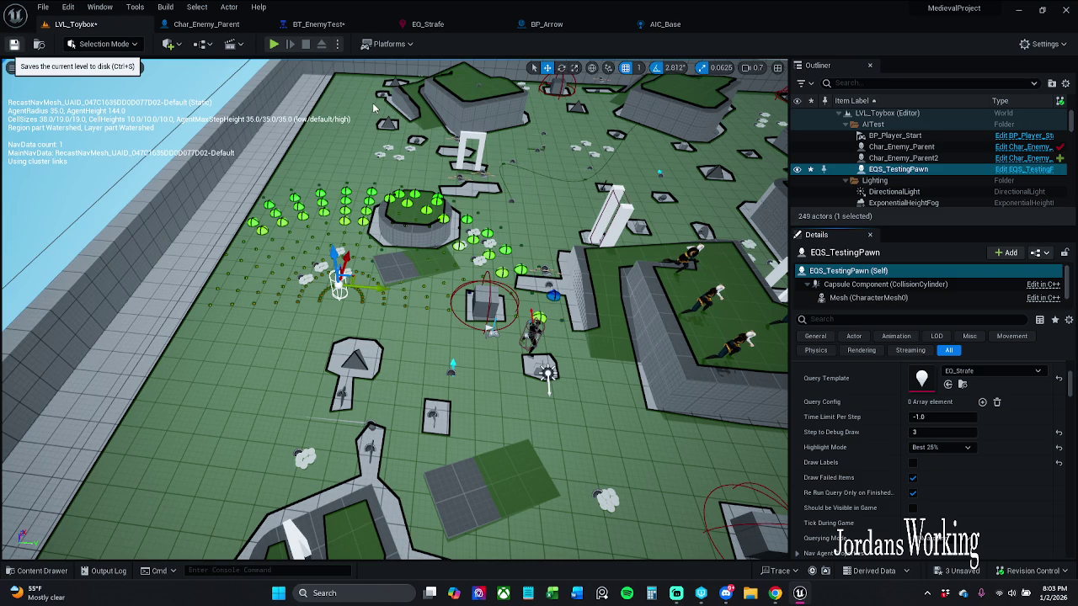
Save LVL_Toybox with Ctrl+S, then confirm BT_EnemyTest's Run EQS Query keeps Single Best Item mode
key(ctrl+s)
click(573, 425)
click(318, 25)
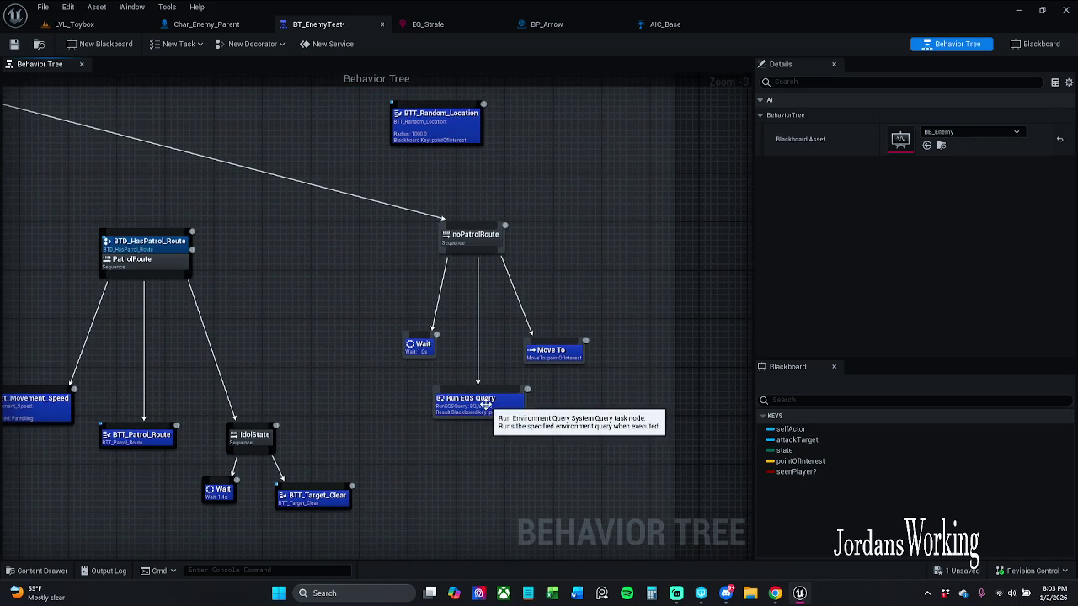
click(483, 403)
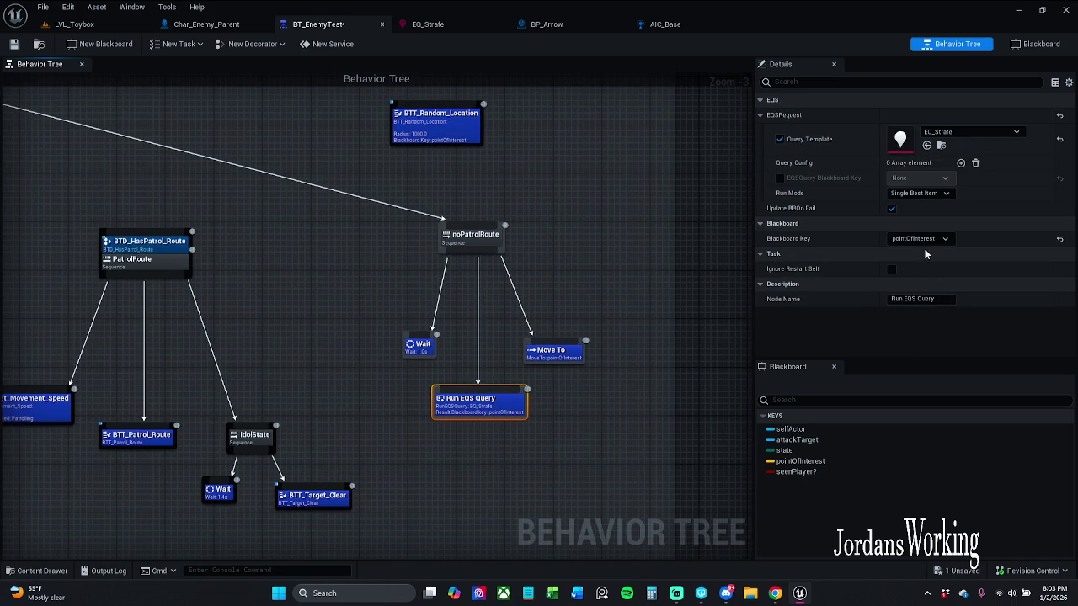
click(930, 194)
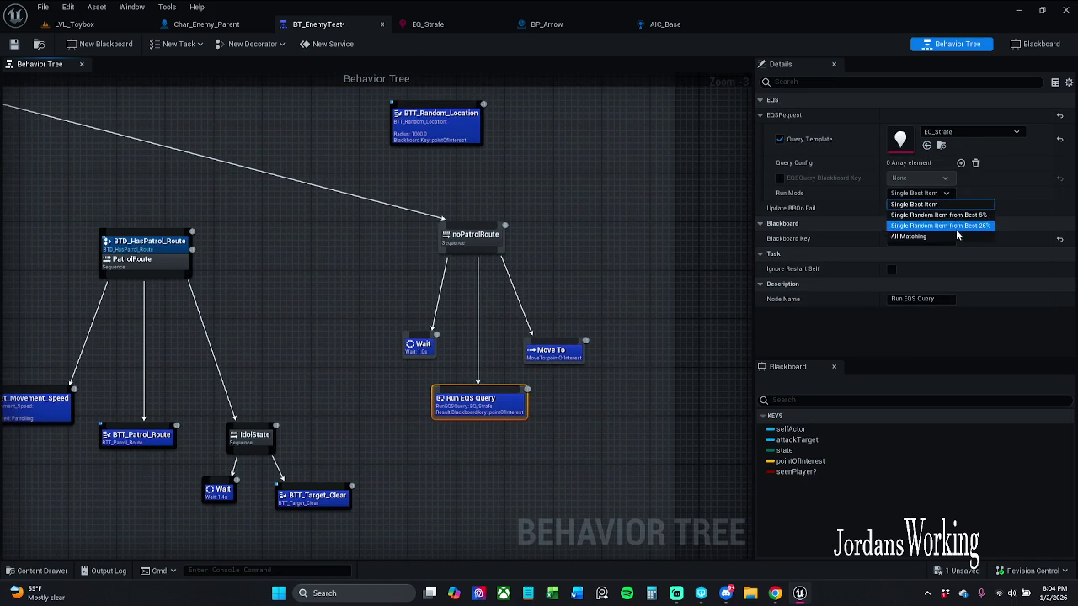
click(586, 259)
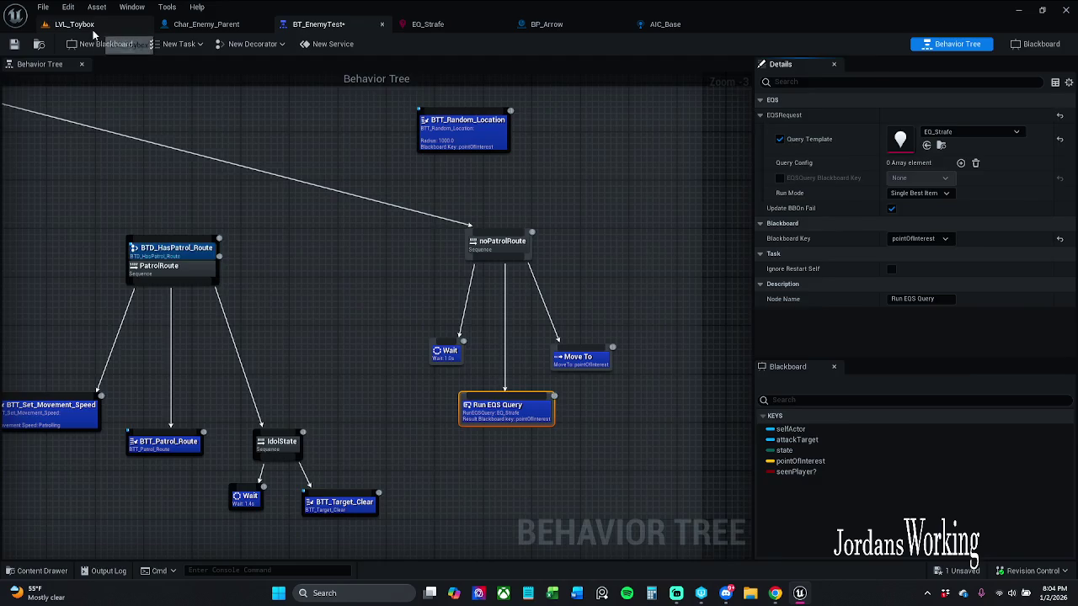
click(74, 24)
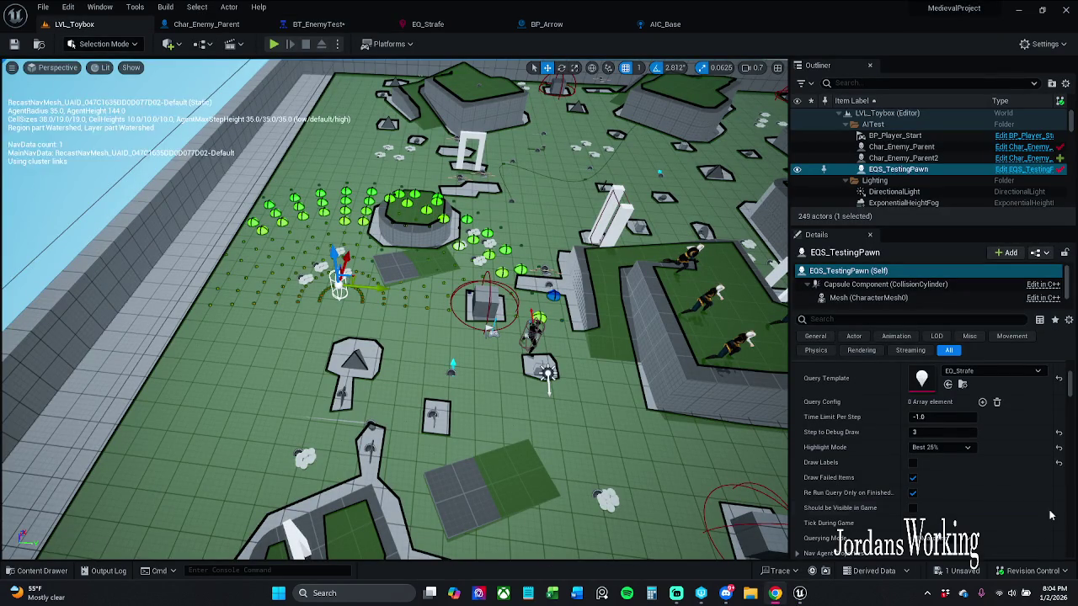
Set EQS_TestingPawn's Highlight Mode to Best 5% after briefly trying Best 25%, then shift the pawn up-left
click(942, 447)
click(947, 470)
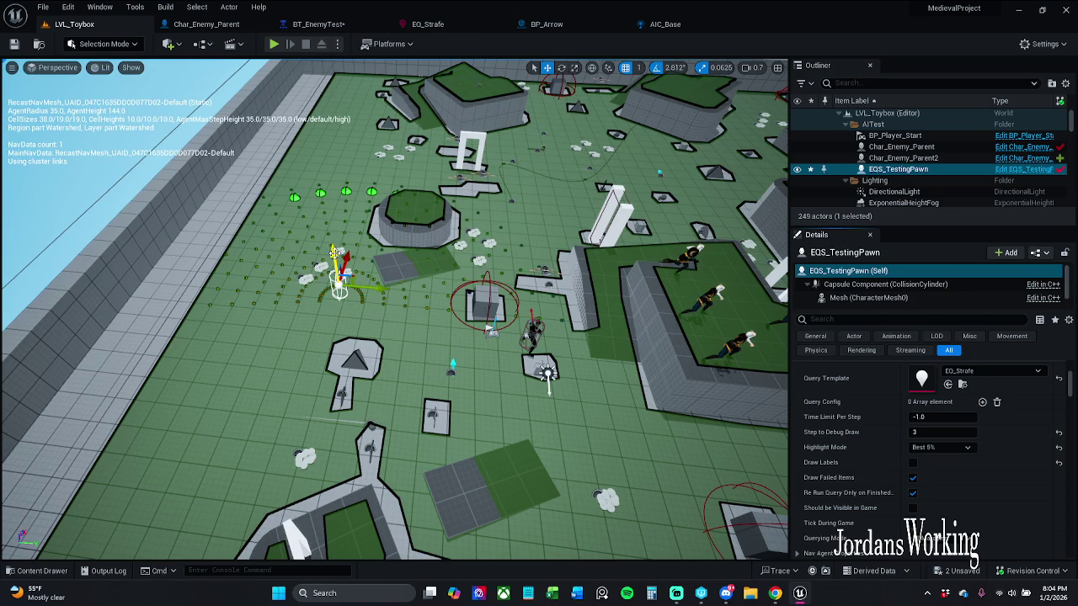
click(962, 448)
click(947, 485)
click(963, 447)
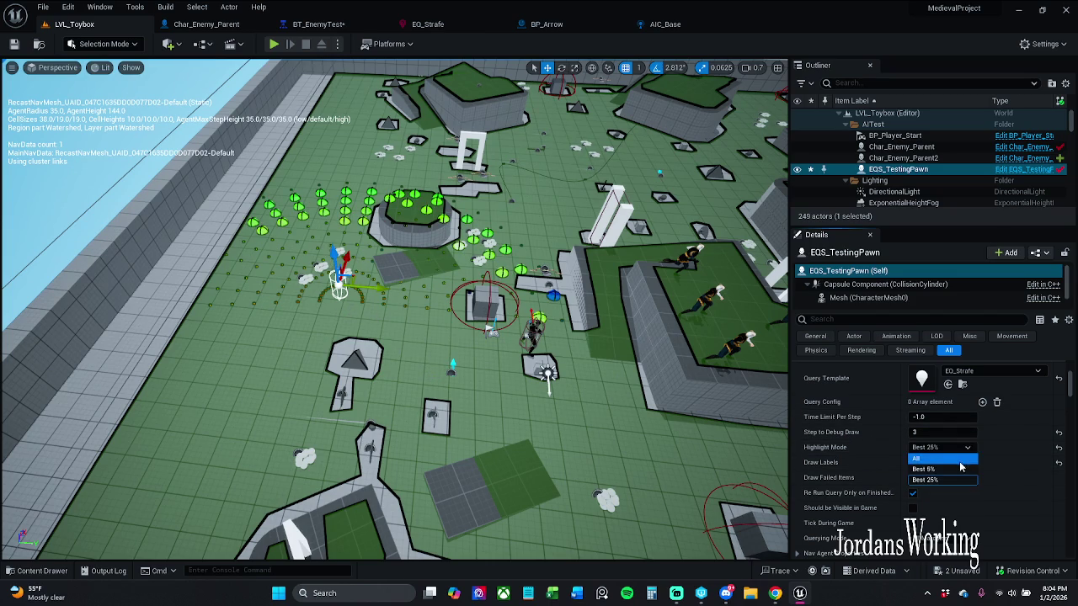
click(954, 475)
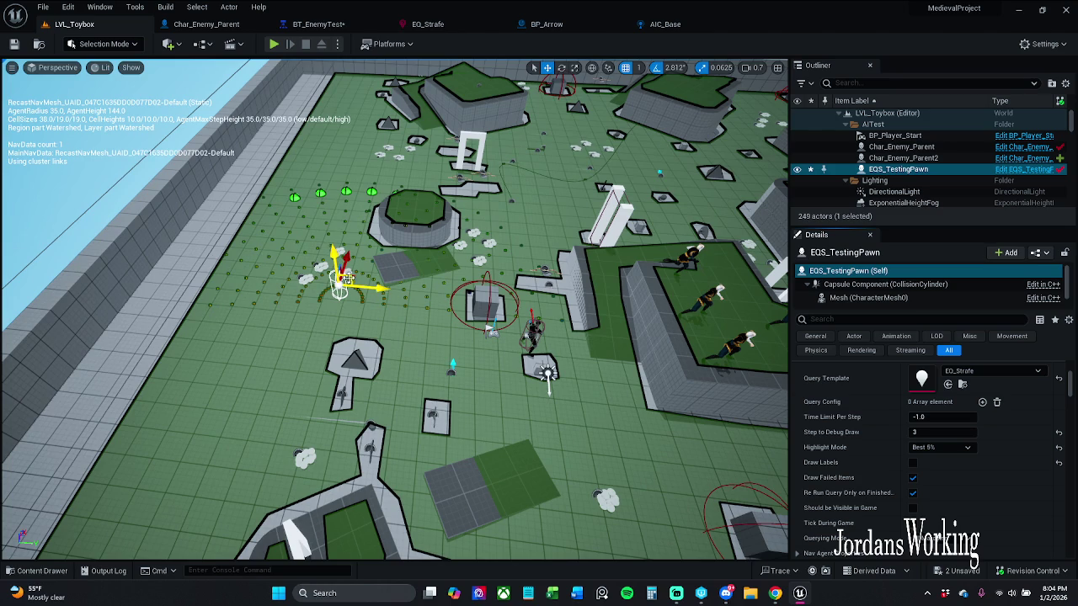
mouse_move(351, 276)
mouse_down()
mouse_move(345, 264)
mouse_move(232, 249)
mouse_move(215, 231)
mouse_move(196, 237)
mouse_move(50, 202)
mouse_move(295, 263)
mouse_move(341, 237)
mouse_move(396, 185)
mouse_move(386, 184)
mouse_up()
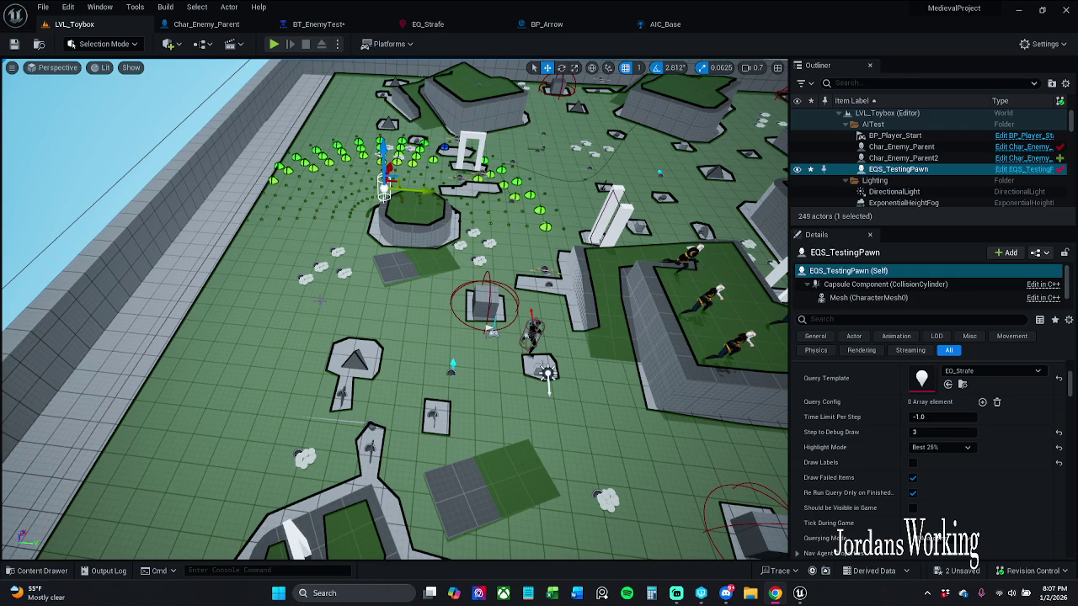
Zoom the viewport out and launch a Play-In-Editor session of LVL_Toybox
key(p)
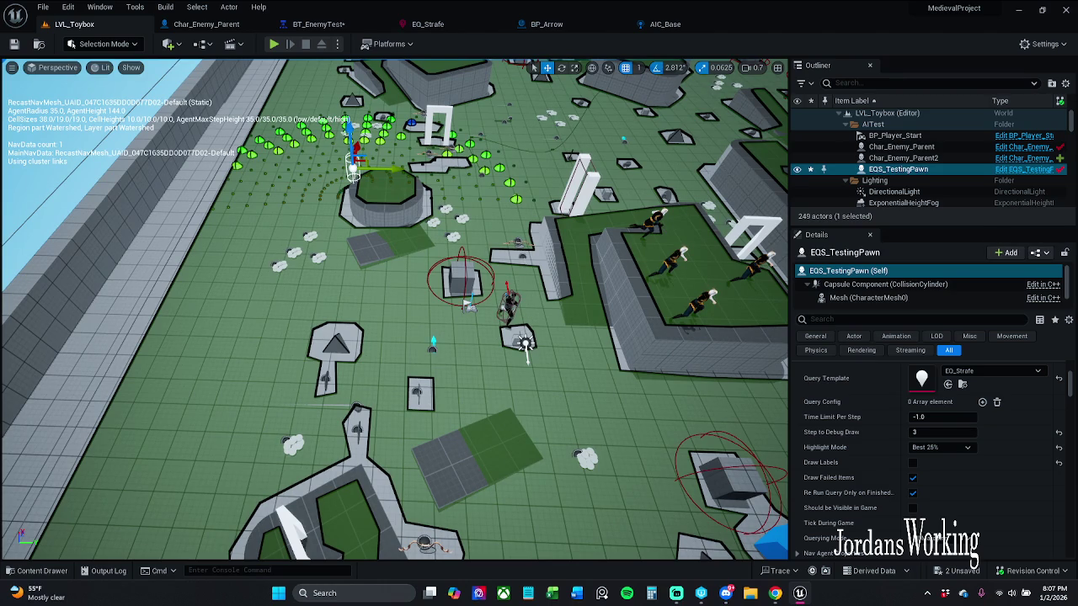
key(p)
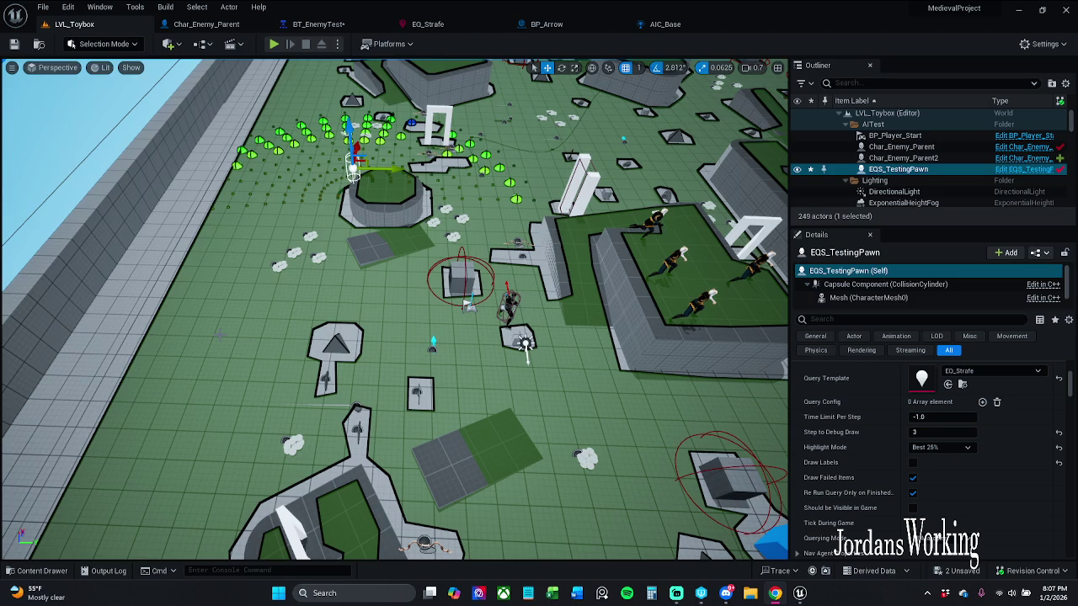
scroll(394, 309, down, 5)
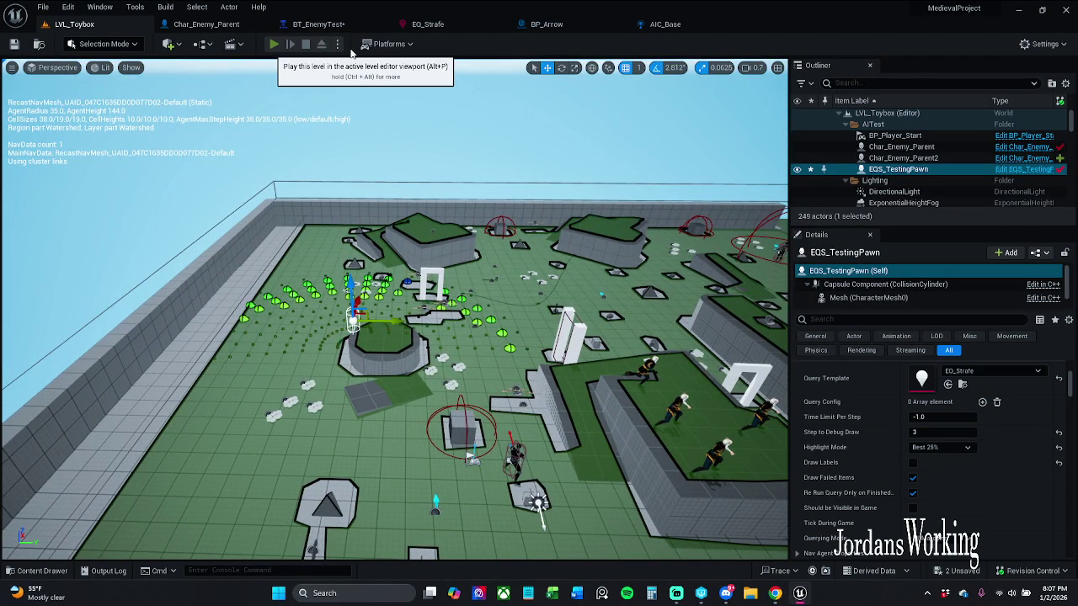
click(273, 44)
key(w)
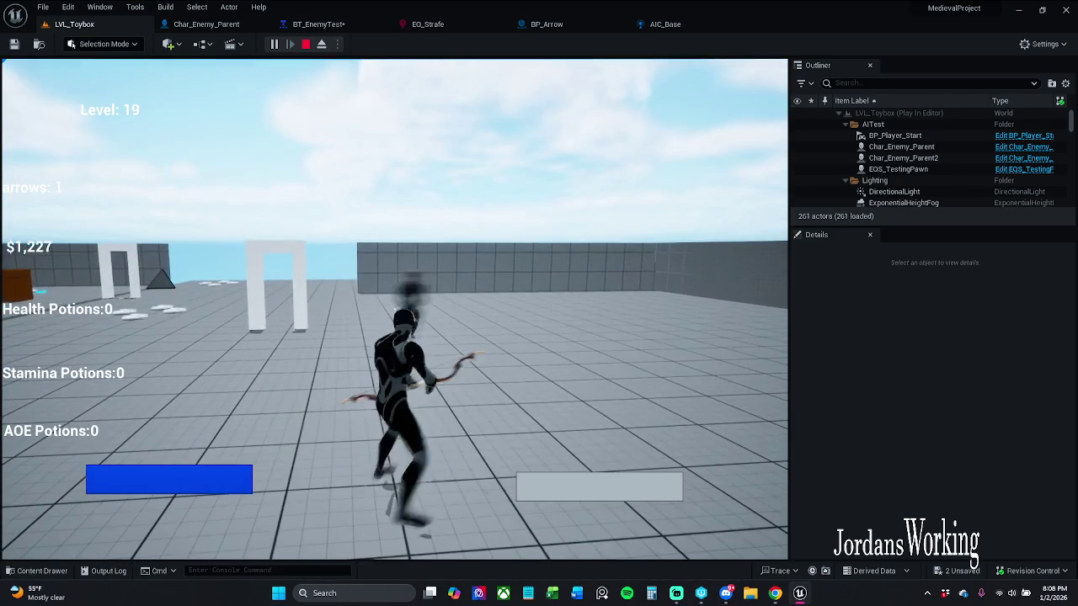
Exit the running Play In Editor session with Esc
key(Escape)
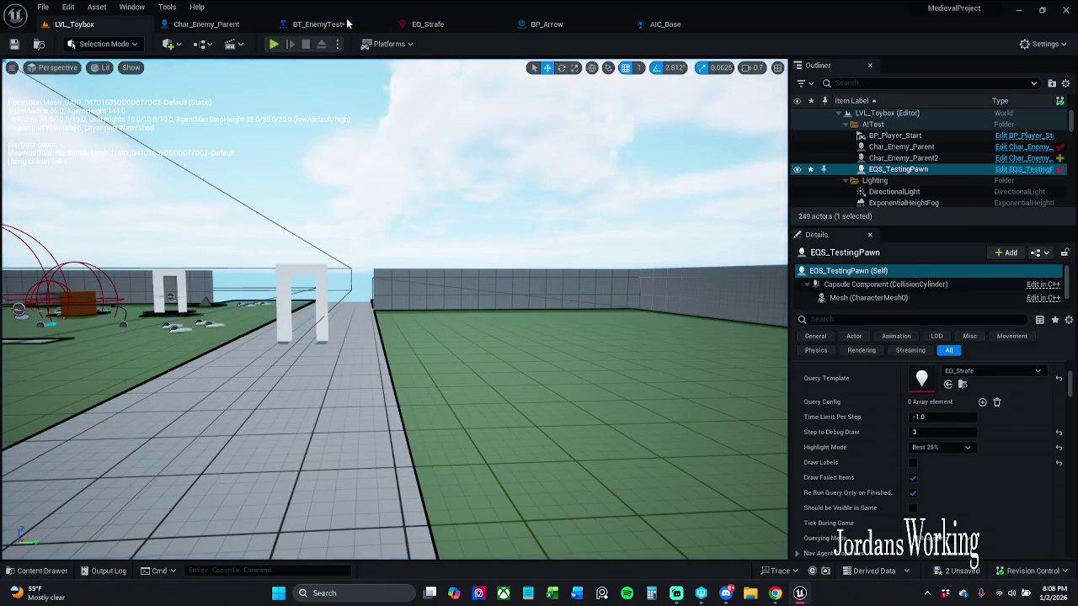
In BT_EnemyTest, move the Selector's wire from noPatrolRoute onto the PatrolRoute sequence and save
click(337, 24)
click(13, 44)
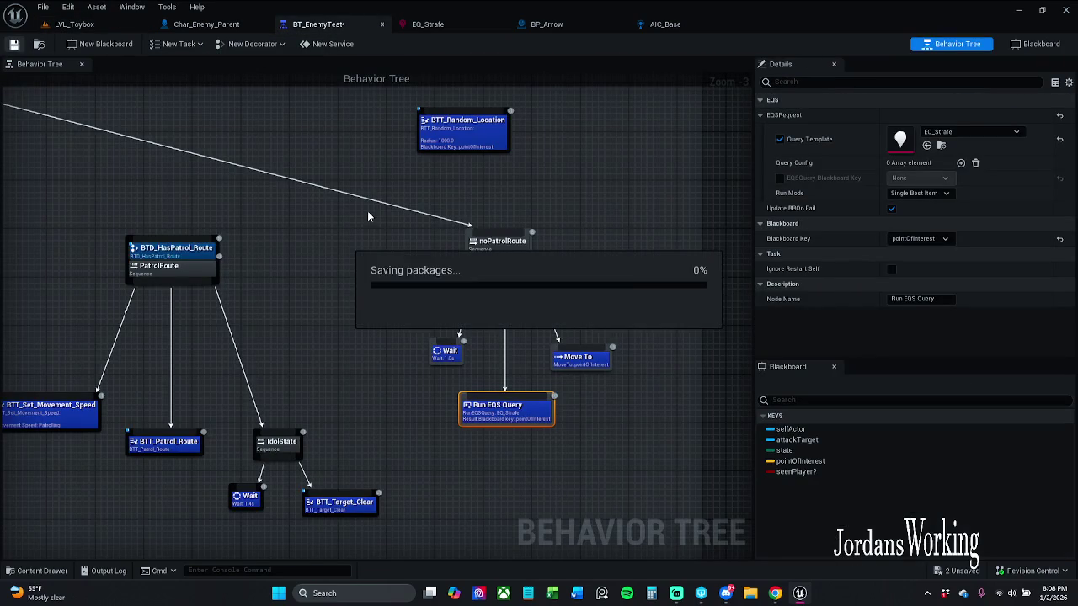
scroll(400, 248, down, 2)
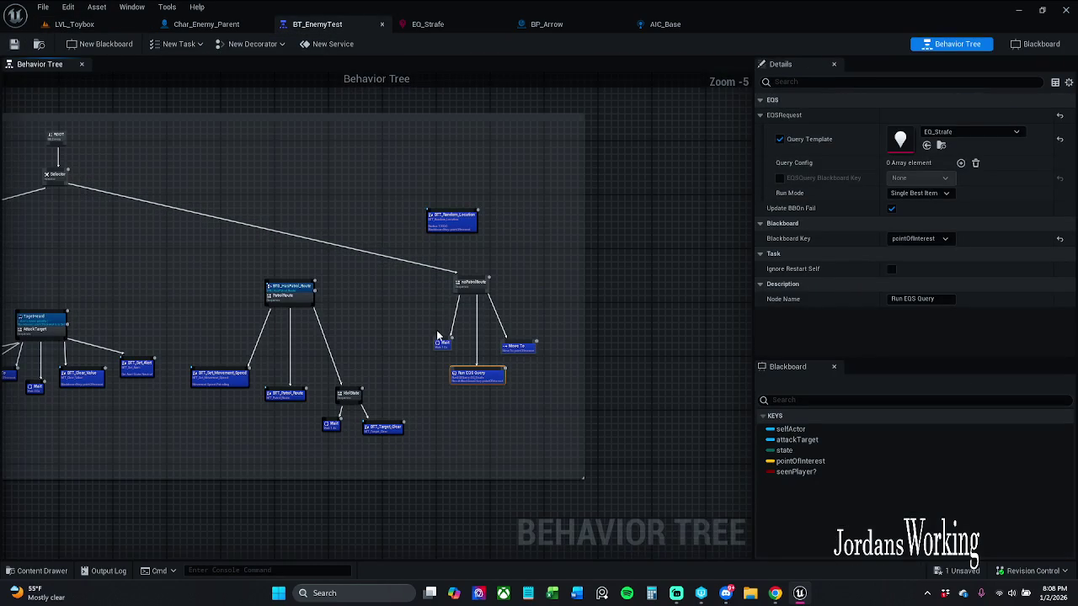
scroll(378, 314, up, 3)
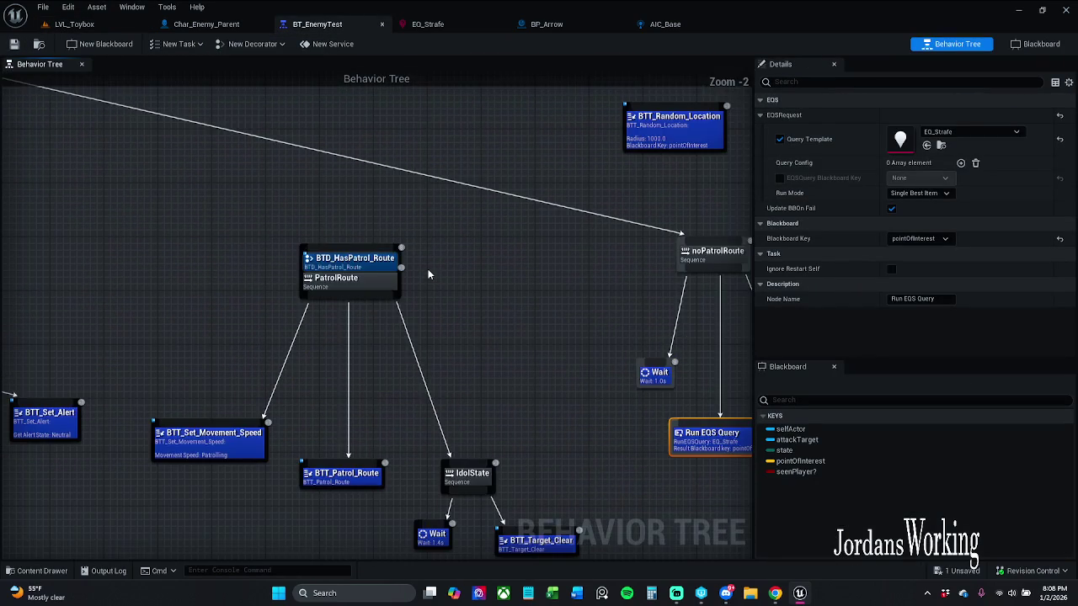
mouse_move(711, 263)
mouse_down()
mouse_move(551, 297)
mouse_move(355, 297)
mouse_move(351, 268)
mouse_up()
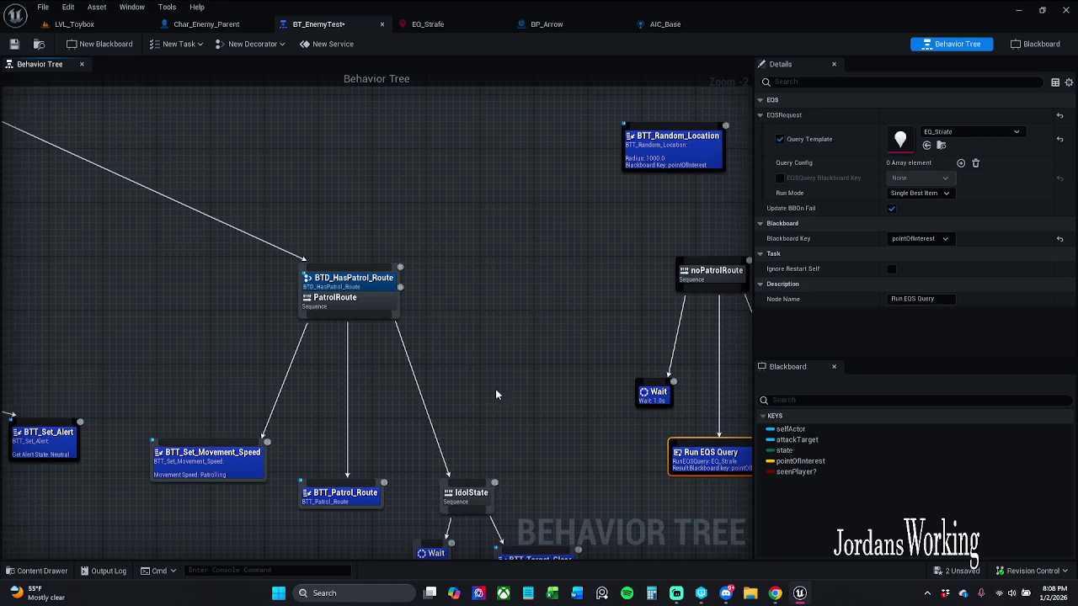
scroll(495, 392, down, 3)
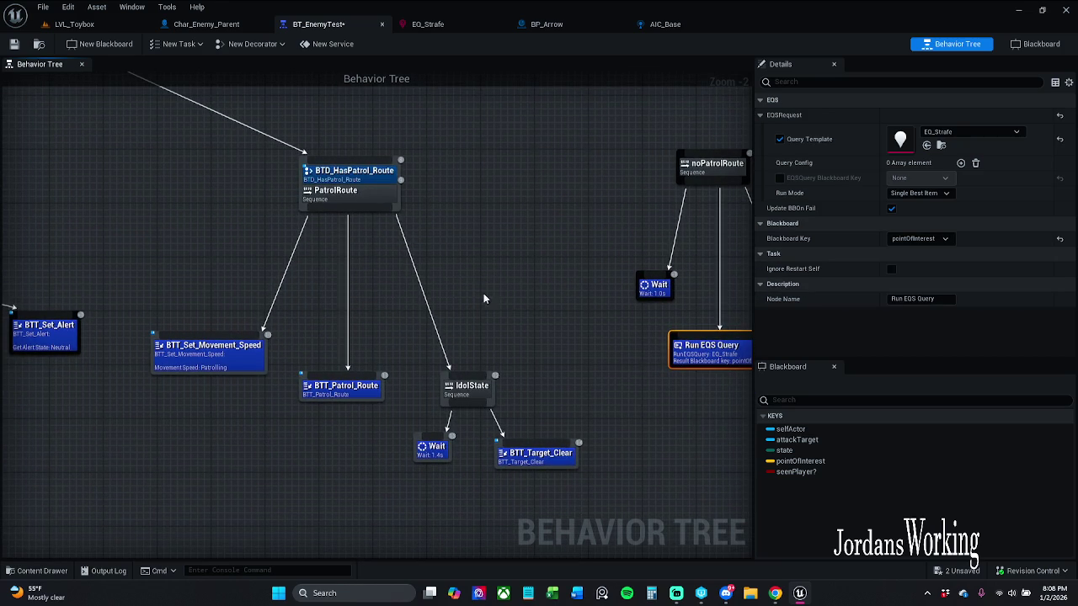
click(14, 44)
click(96, 27)
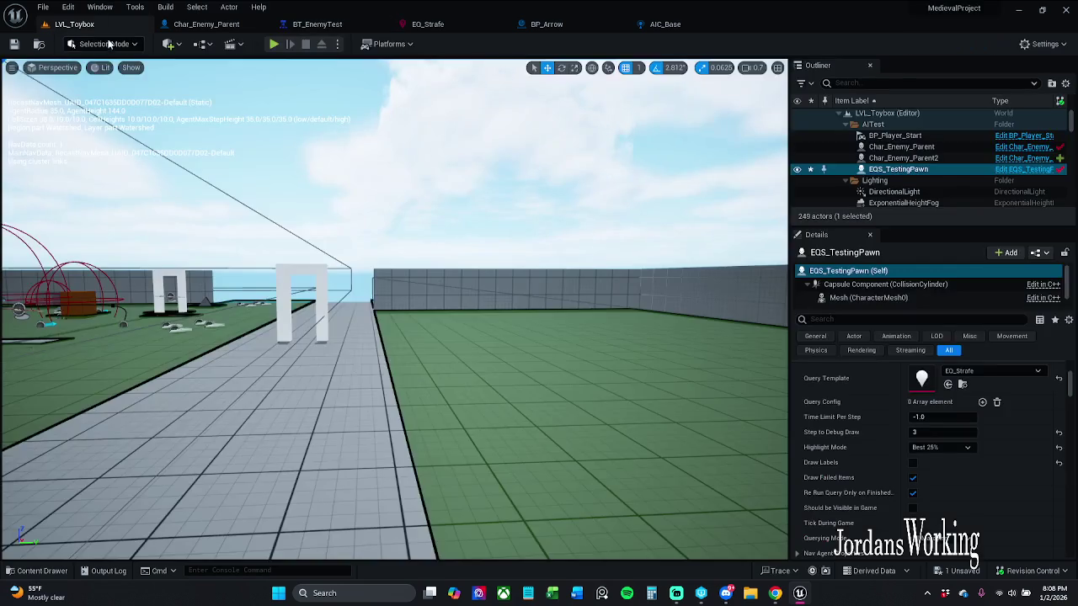
Select Char_Enemy_Parent2, zoom out, and inspect BP_Patrol_Moon's location (2483.0, 1262.0, 0.0)
mouse_move(488, 247)
mouse_down()
mouse_move(488, 337)
mouse_move(589, 395)
mouse_move(589, 421)
mouse_move(572, 438)
mouse_up()
click(467, 320)
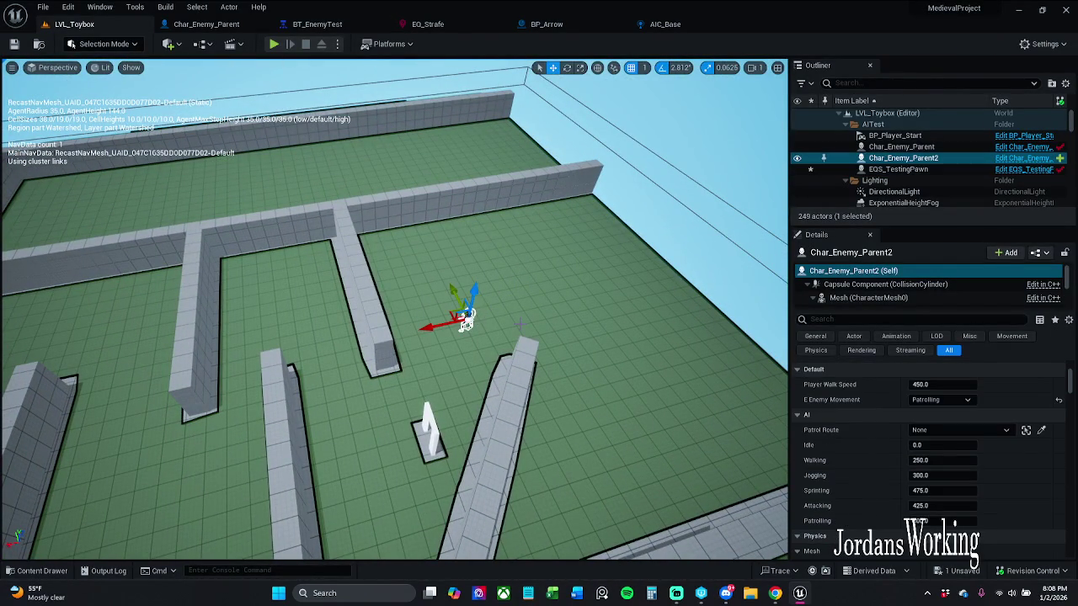
drag(467, 320, 466, 489)
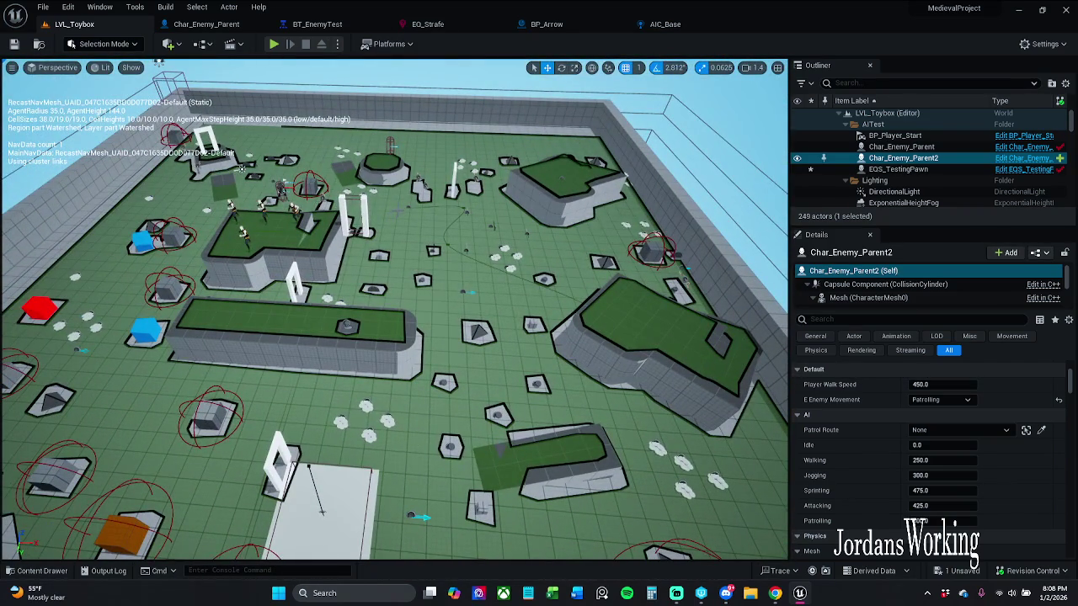
click(408, 207)
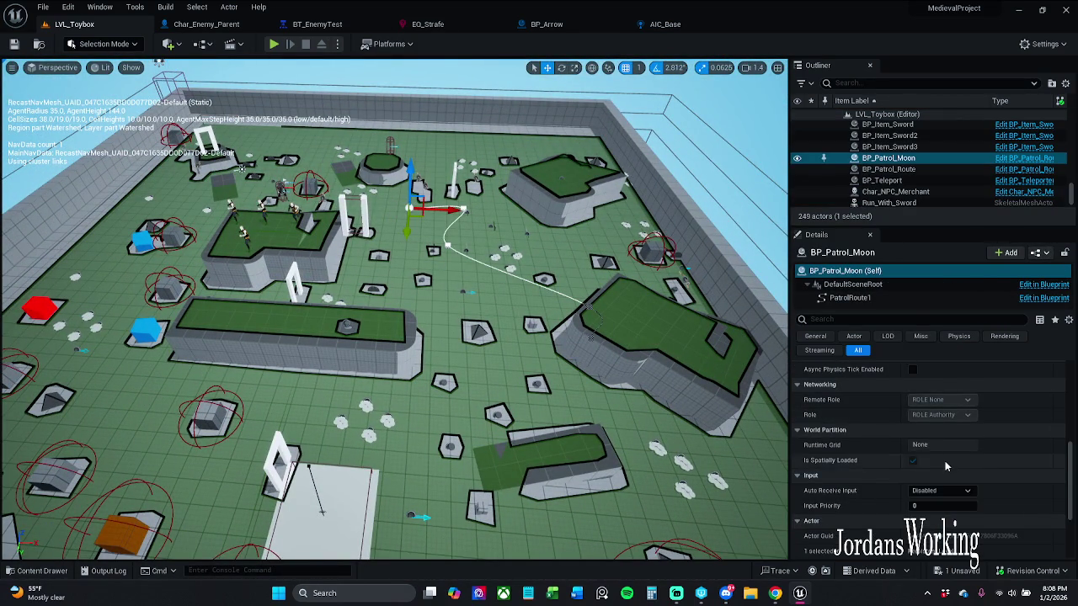
scroll(945, 461, up, 5)
scroll(951, 429, up, 2)
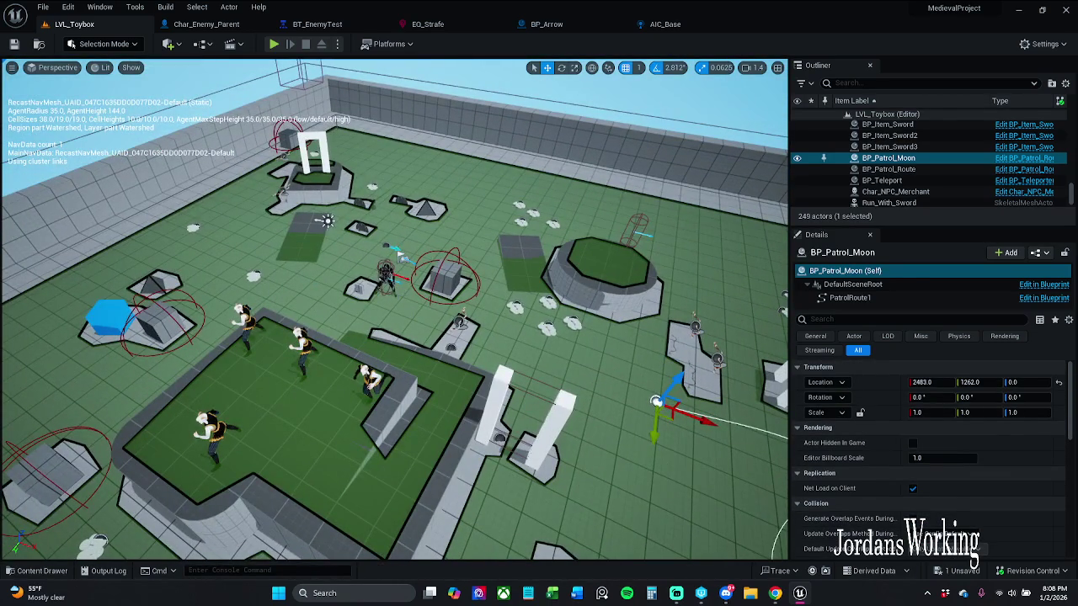
Alt-drag a copy of Char_Enemy_Parent and set its Patrol Route to BP_Patrol_Moon
click(385, 272)
scroll(993, 494, down, 10)
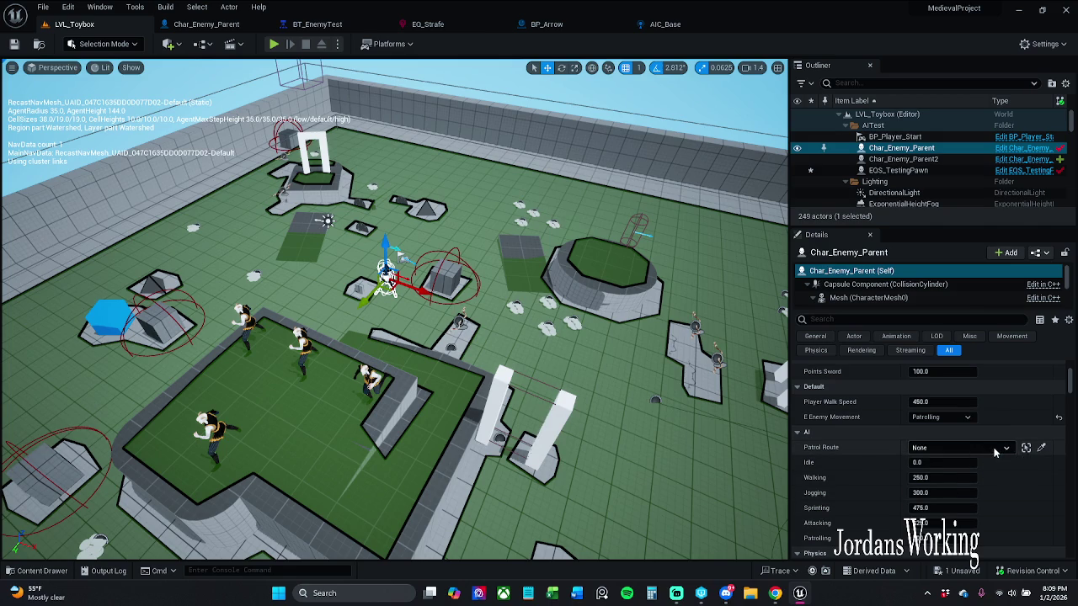
click(995, 450)
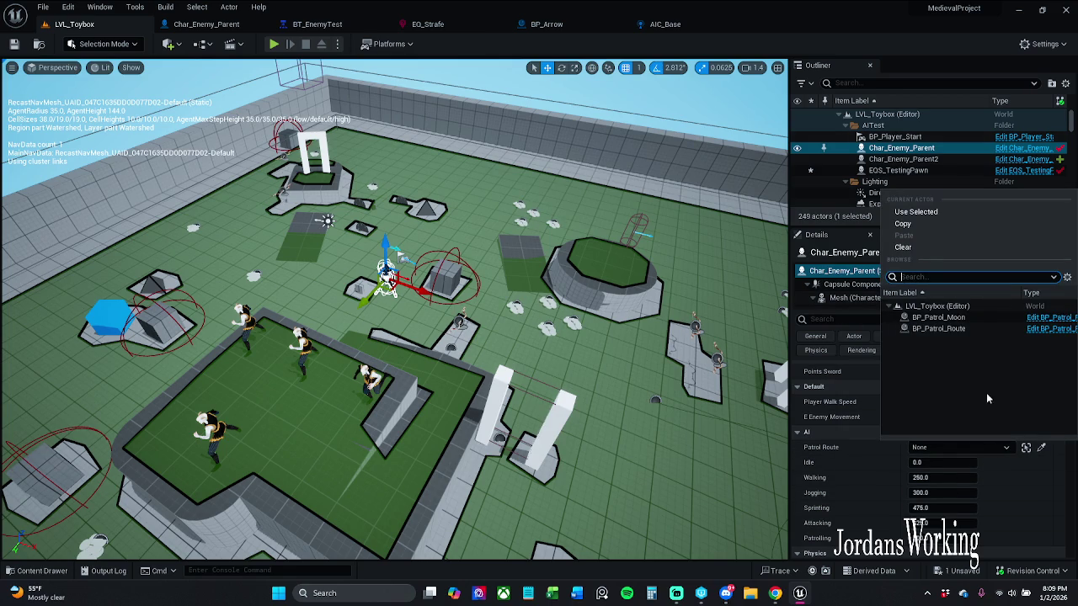
drag(394, 353, 388, 320)
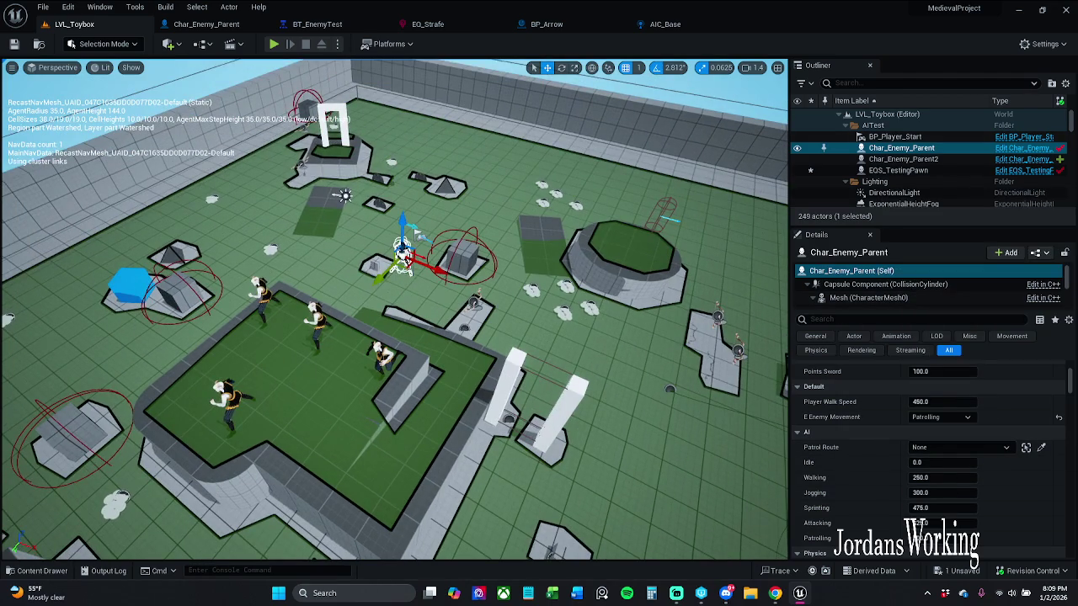
alt+drag(402, 256, 596, 198)
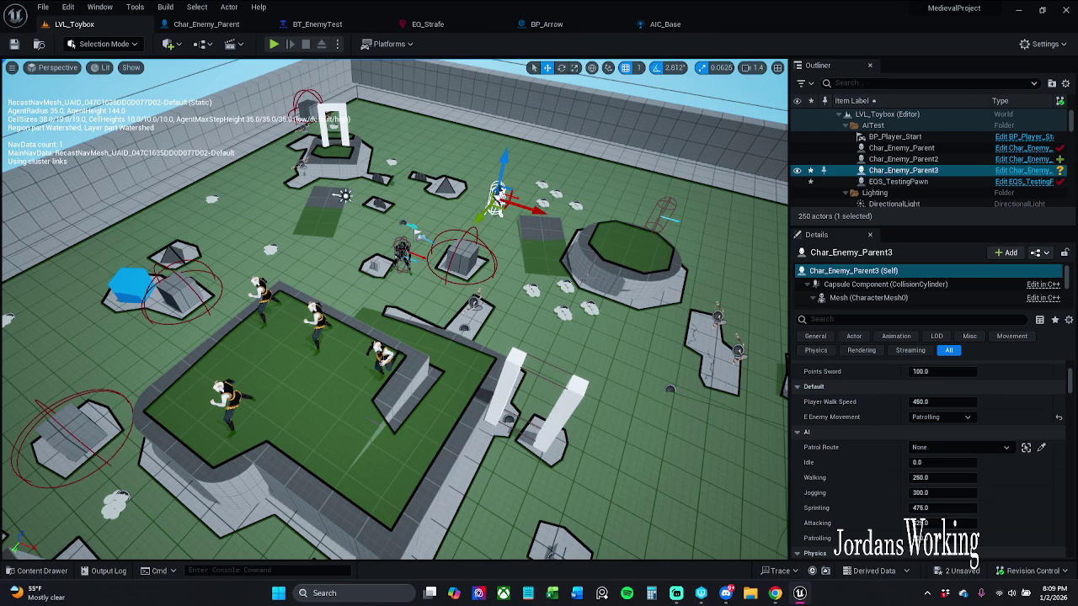
click(968, 447)
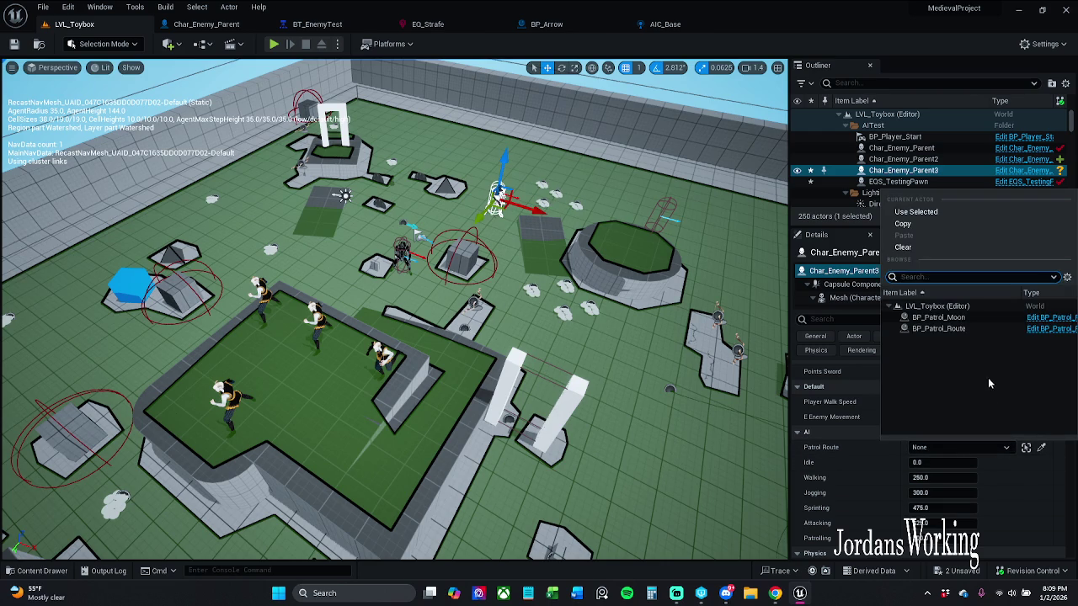
click(938, 317)
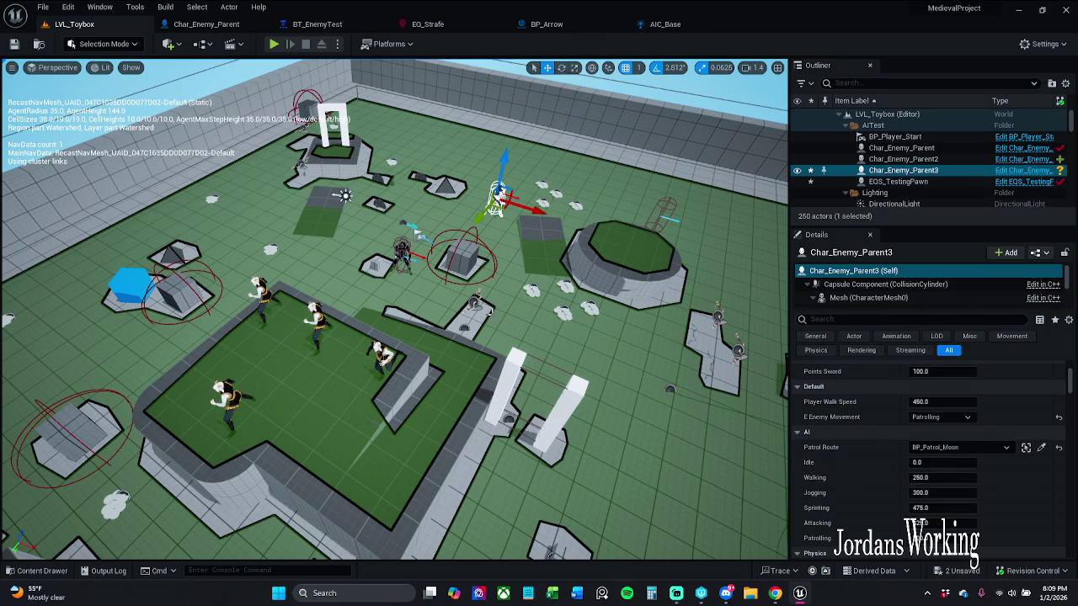
Reselect the original enemy, save everything with File > Save All, and start a playtest
click(403, 251)
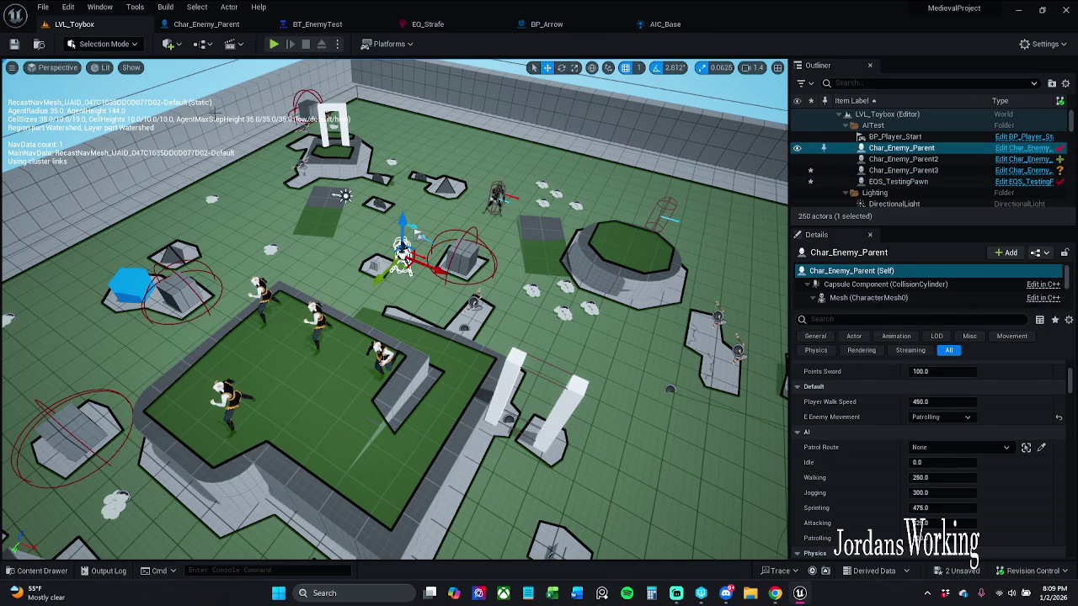
click(42, 11)
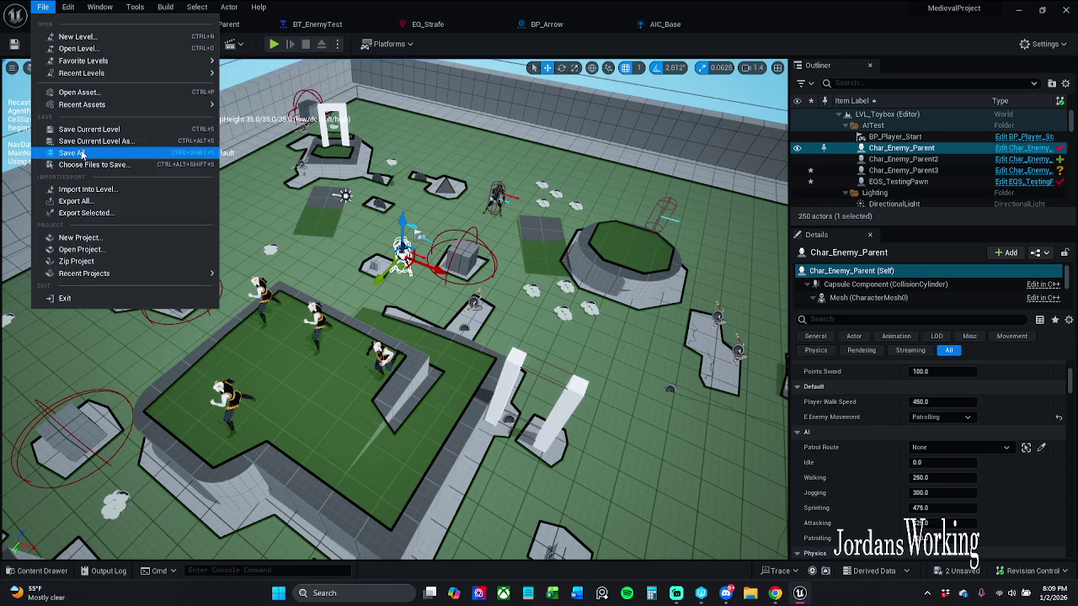
click(83, 156)
click(275, 44)
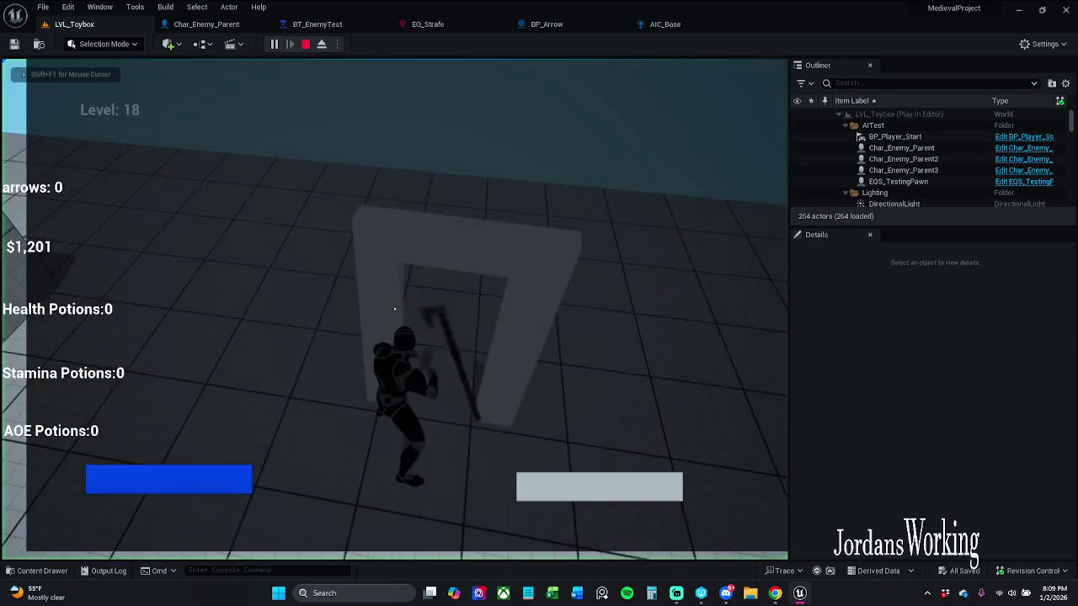
Sprint and jump around the arena past enemies, grab the arrow pickups, then pause with Escape
key(shift+w)
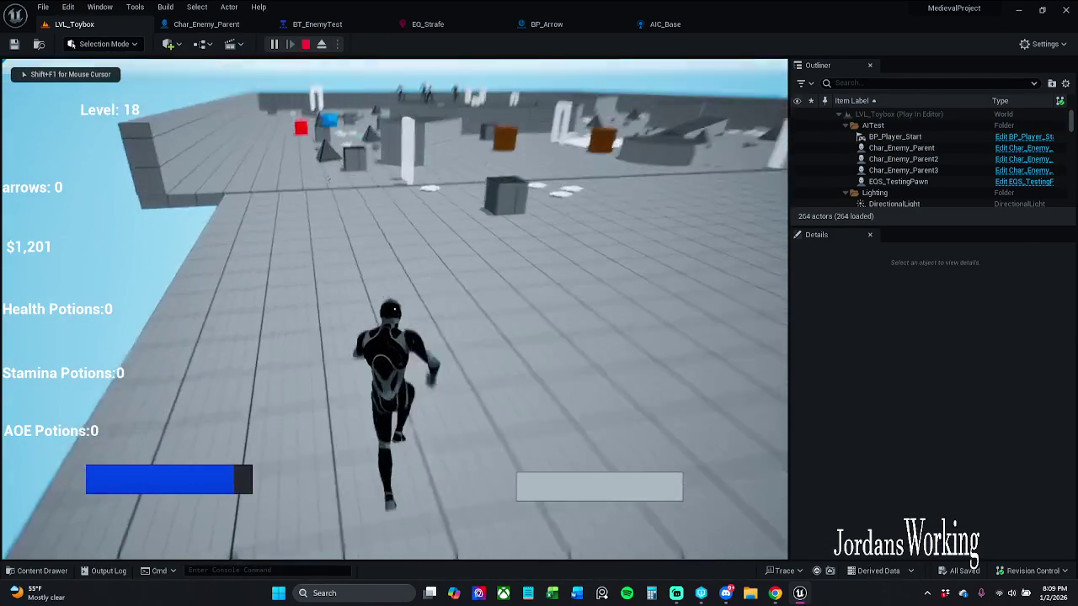
key(space)
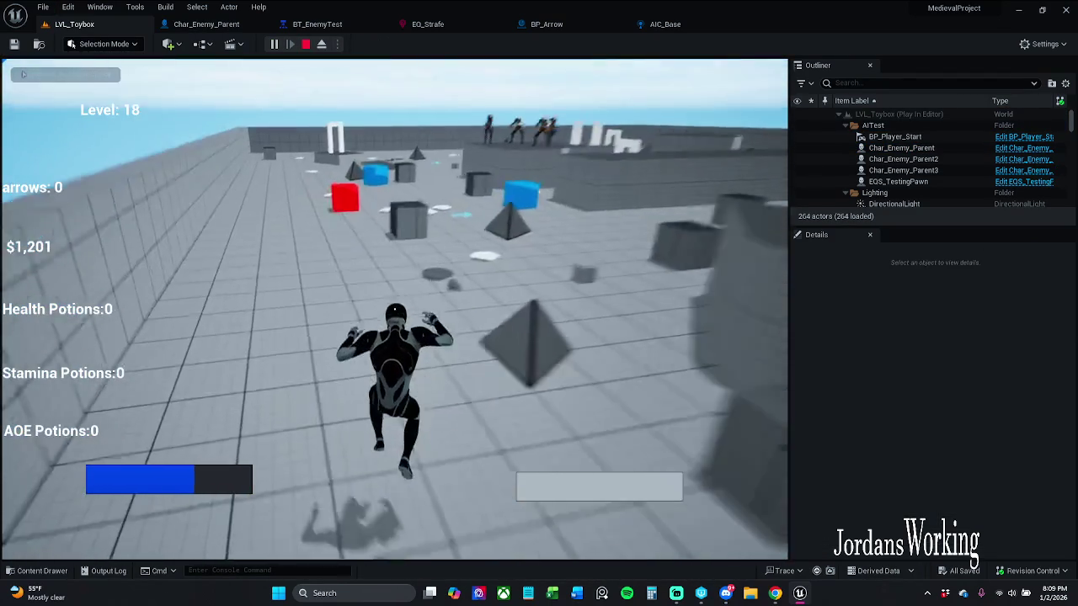
key(w)
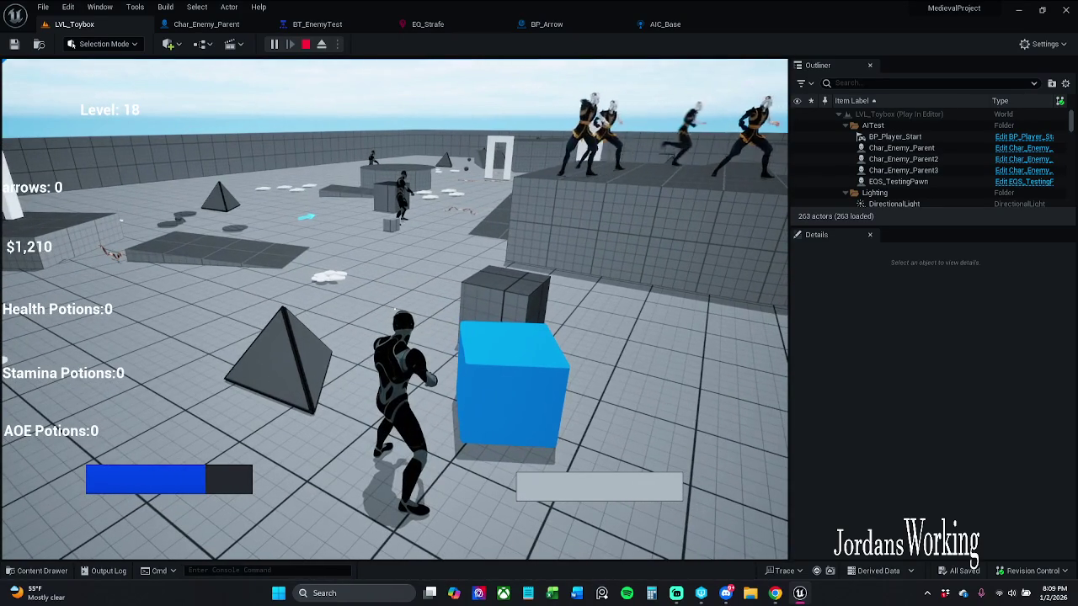
key(w)
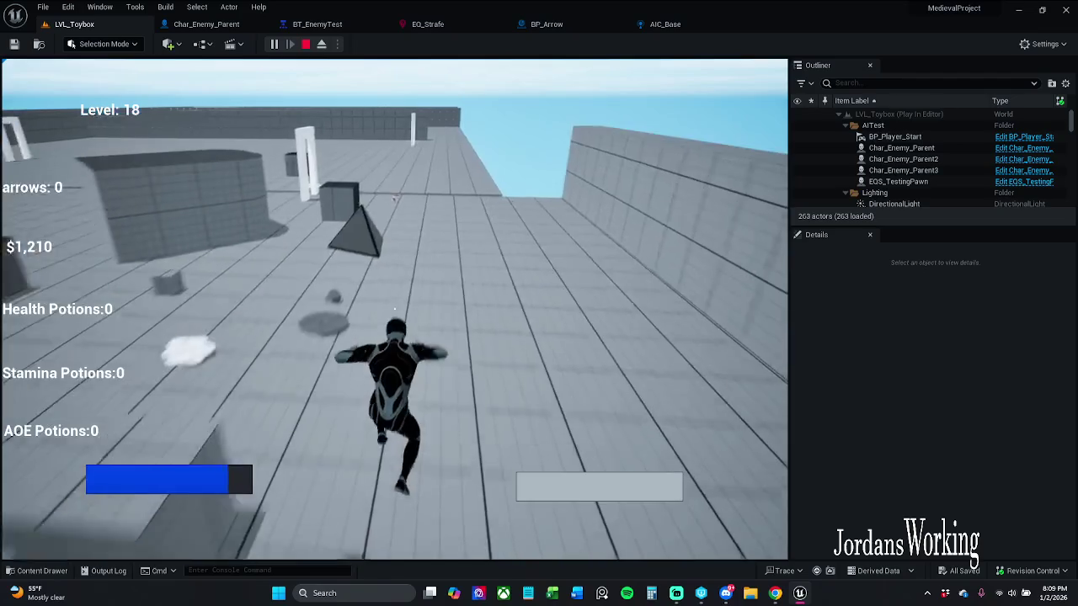
key(shift)
key(space)
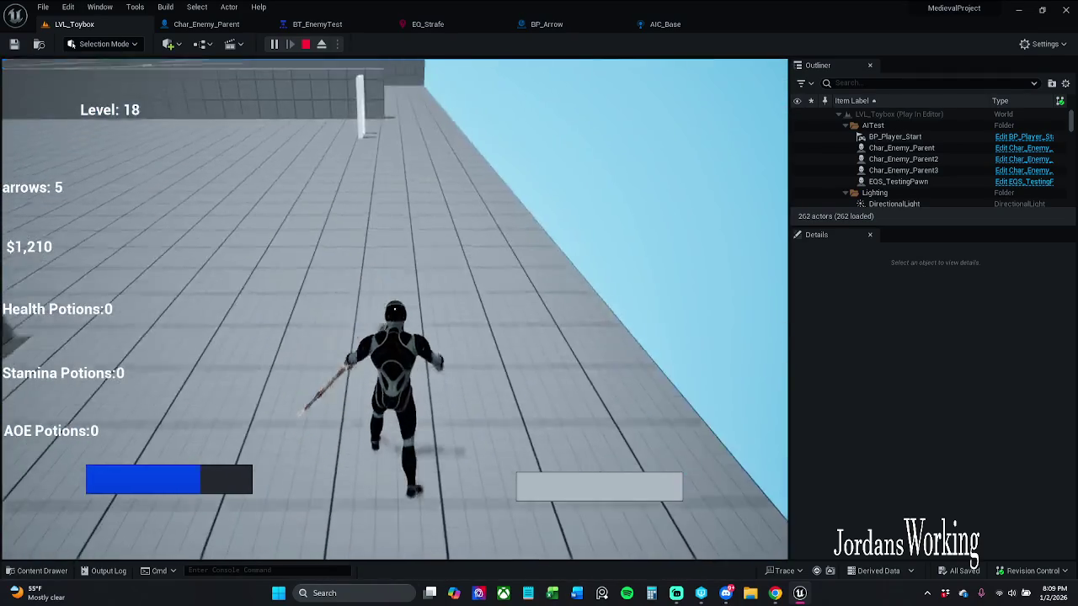
key(space)
key(w)
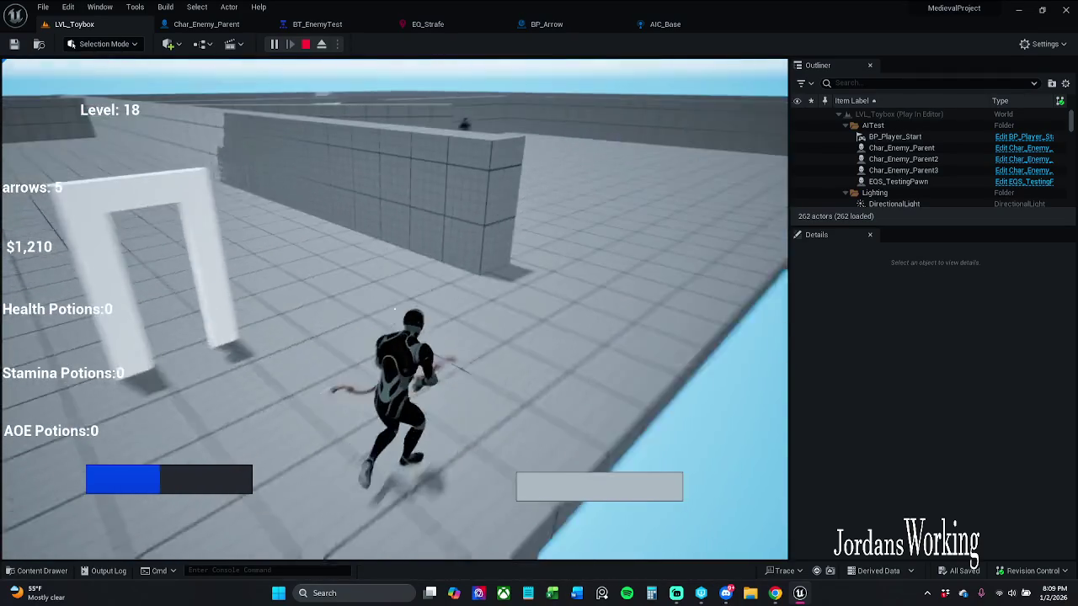
key(d)
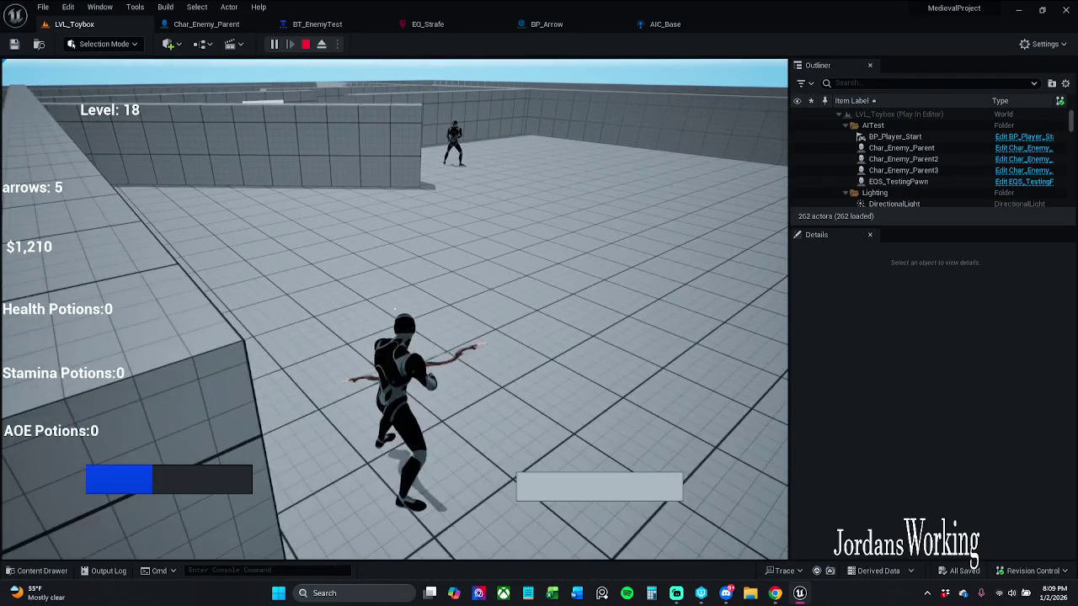
key(Escape)
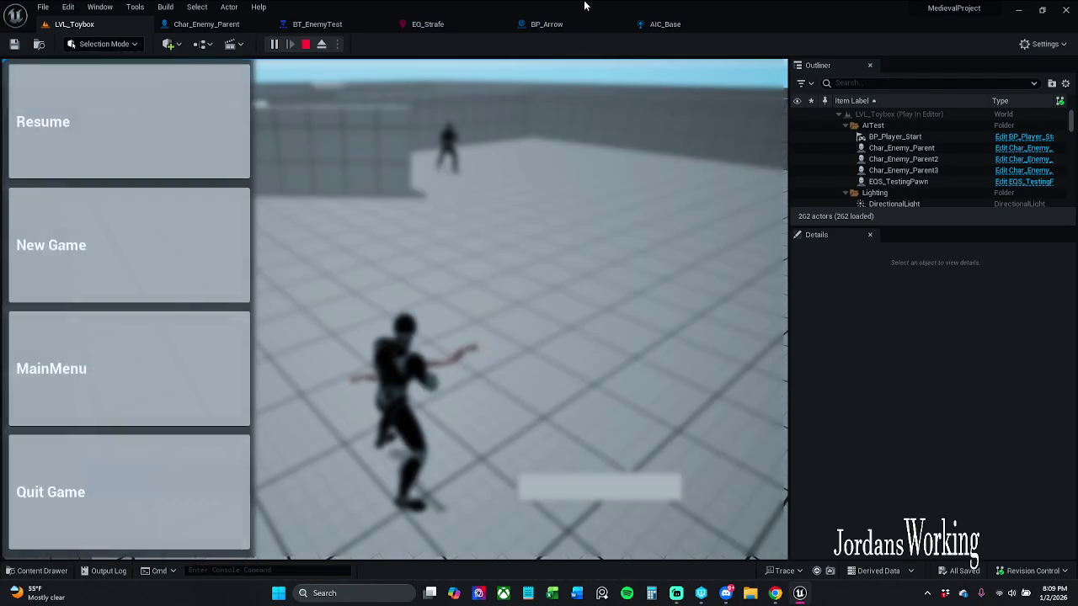
click(329, 23)
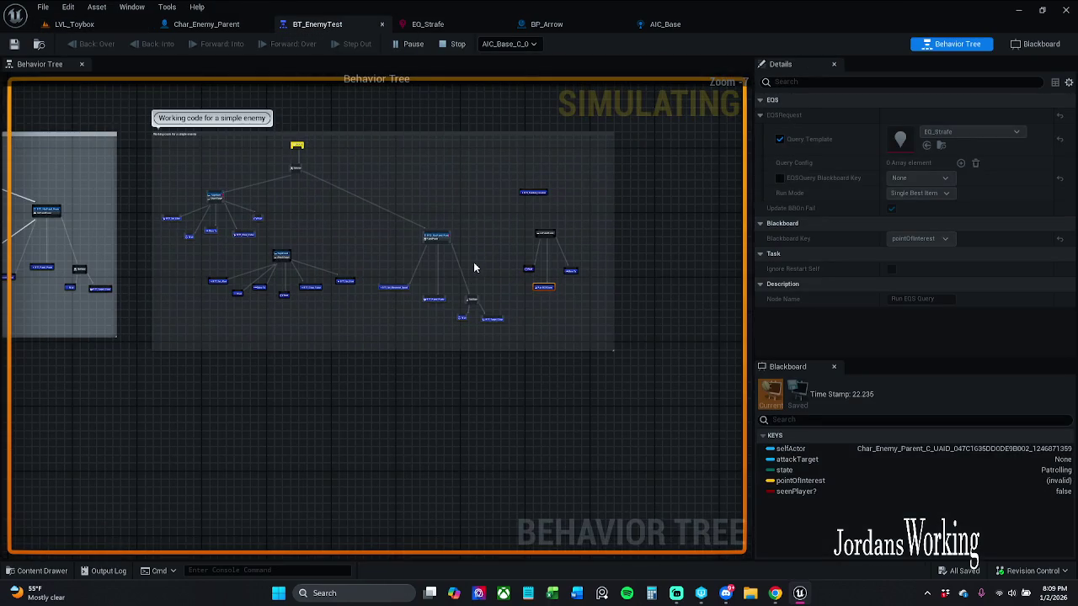
Float BT_EnemyTest into its own maximized window and pan to the patrol branch
scroll(471, 244, up, 3)
click(467, 261)
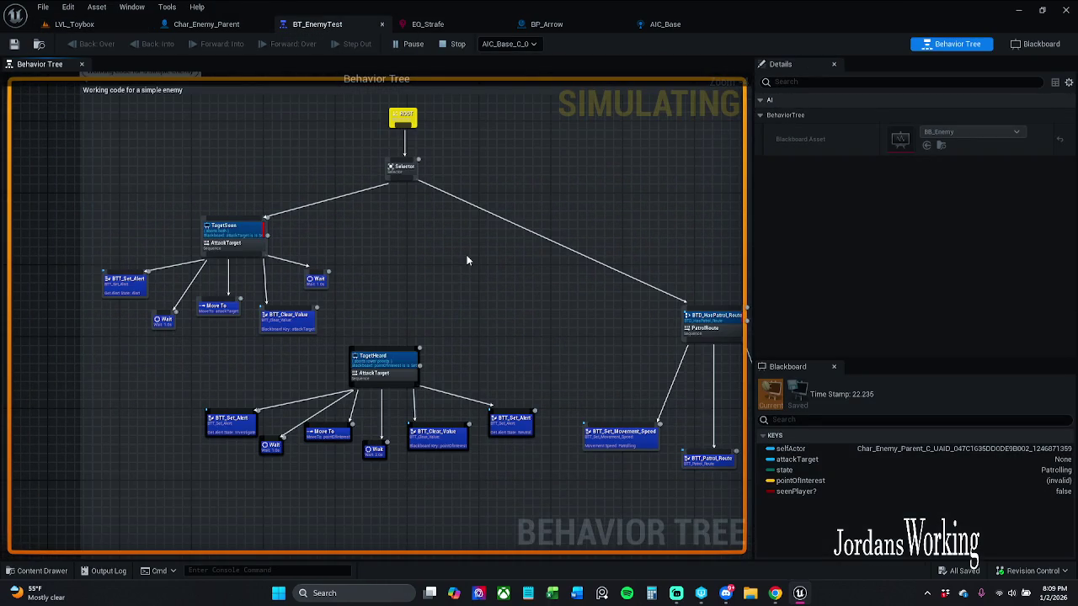
click(73, 25)
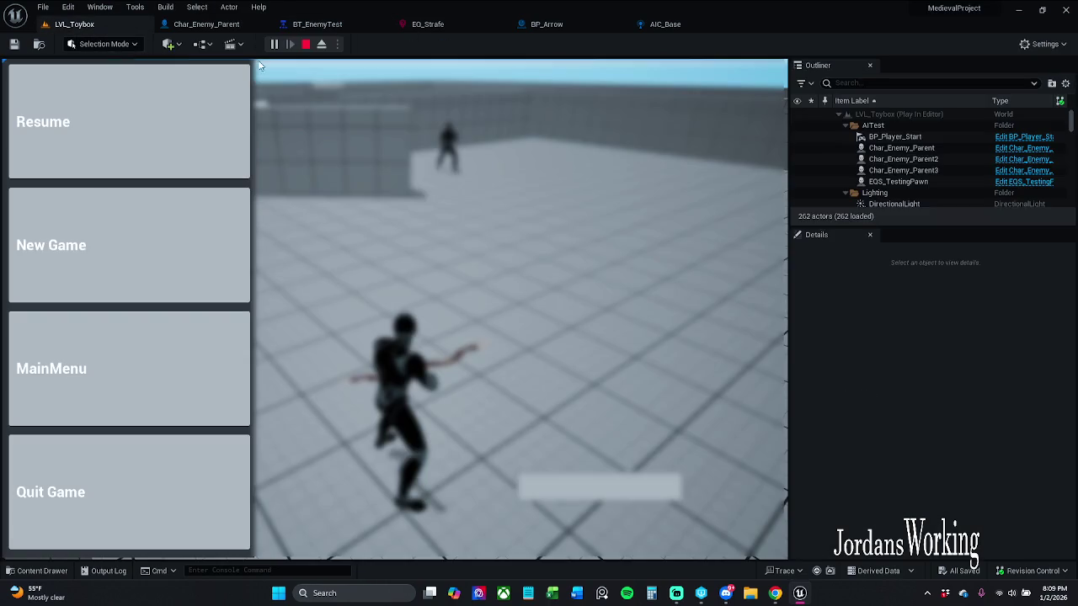
mouse_move(337, 28)
mouse_down()
mouse_move(693, 218)
mouse_move(580, 171)
mouse_move(523, 50)
mouse_up()
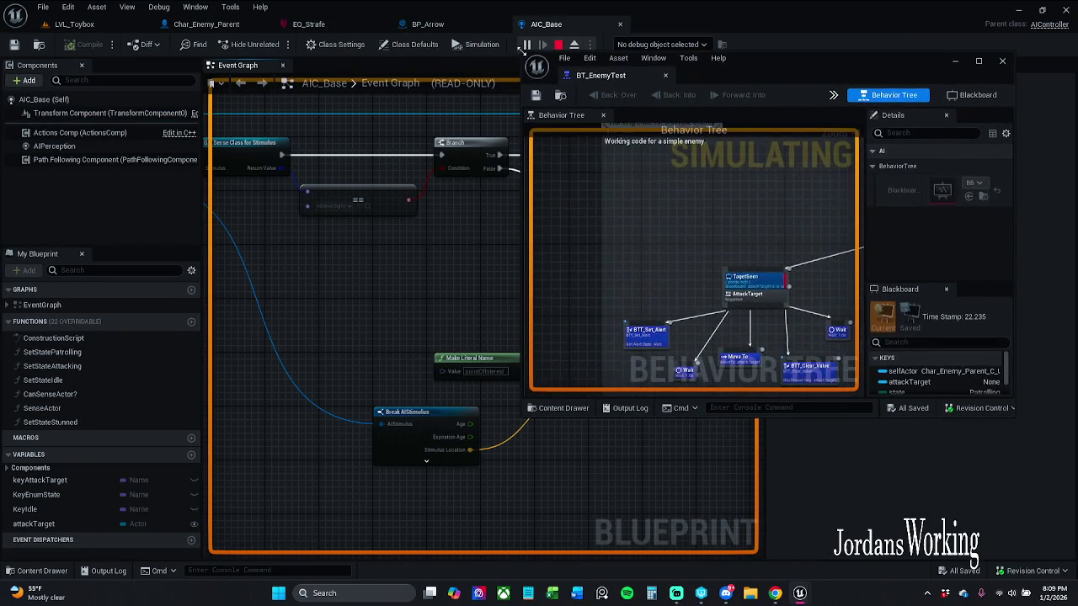
scroll(660, 250, down, 3)
scroll(660, 249, up, 7)
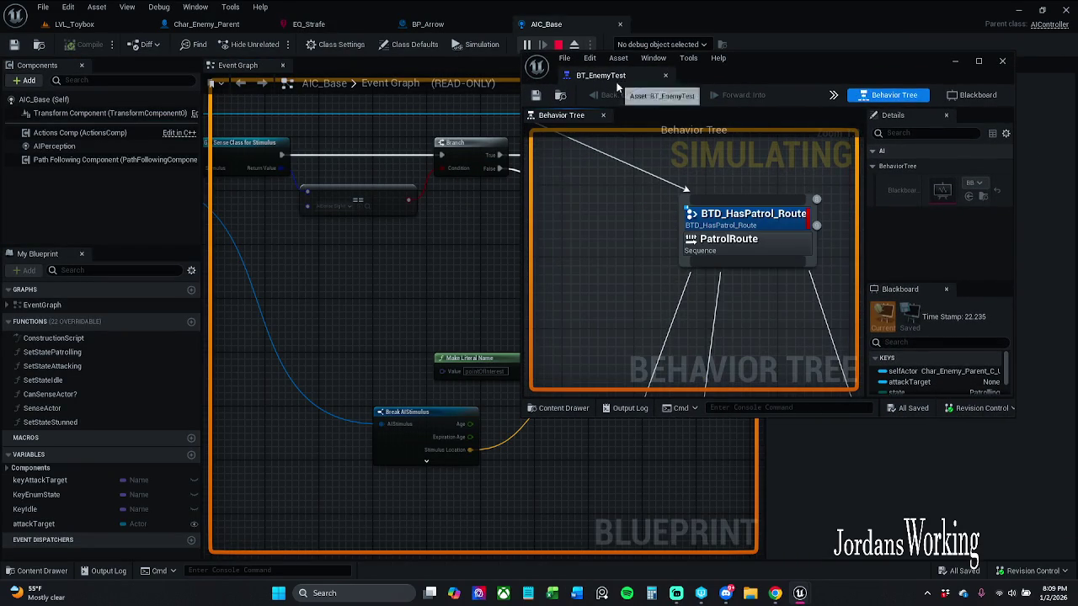
drag(906, 64, 796, 71)
click(870, 68)
mouse_move(494, 197)
mouse_down()
mouse_move(620, 242)
mouse_move(588, 242)
mouse_up()
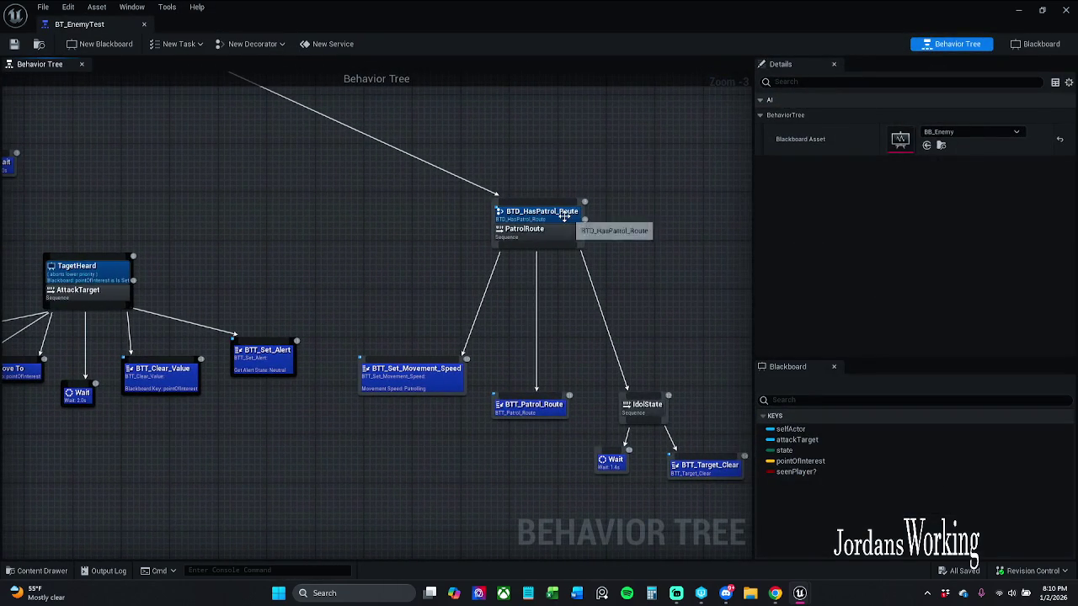
Copy-paste the PatrolRoute sequence node and place the duplicate to the upper right
click(560, 212)
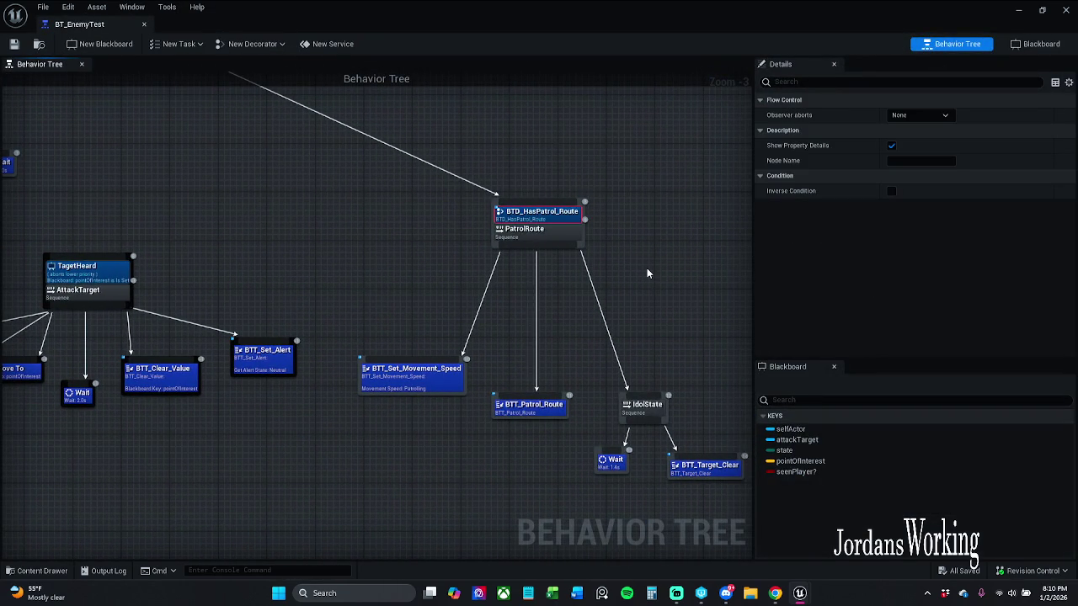
click(580, 243)
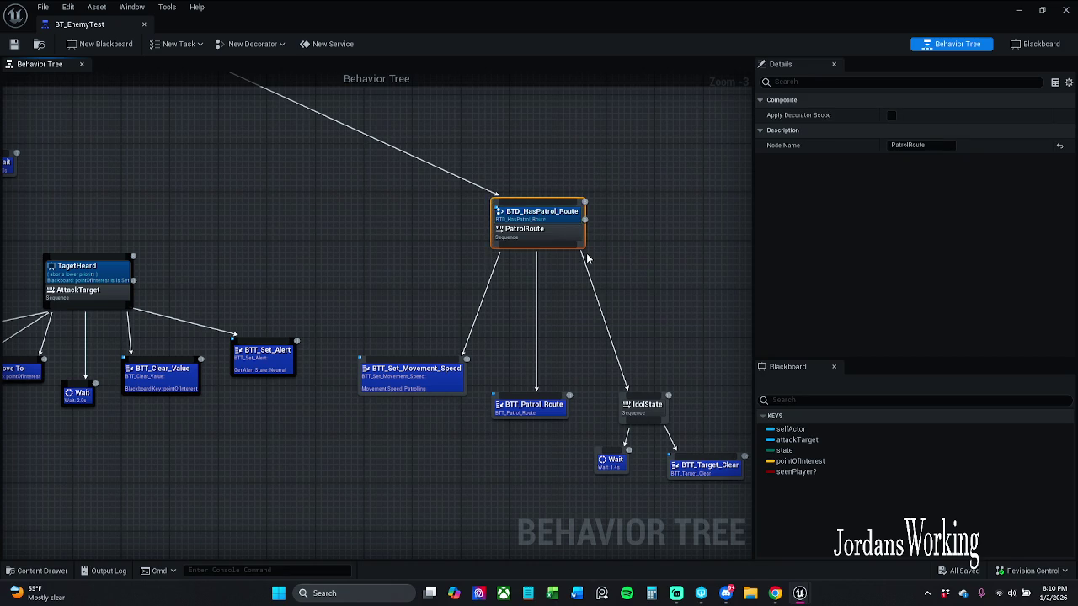
key(ctrl+c)
key(ctrl+v)
drag(661, 292, 675, 136)
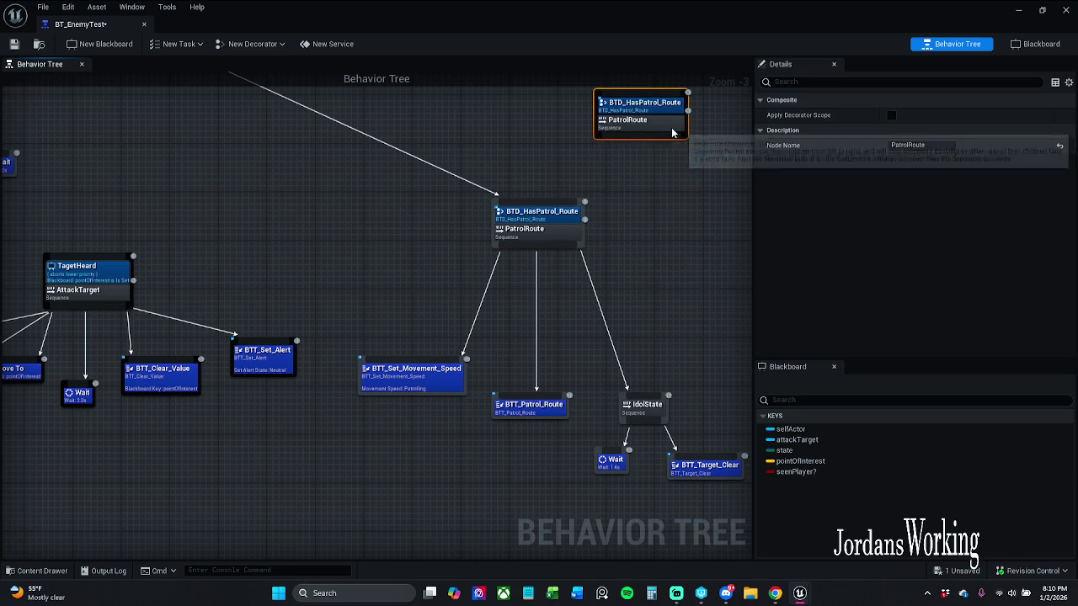
Delete BTD_HasPatrol_Route from the original PatrolRoute node and dock the tree back into the editor
click(566, 212)
key(Delete)
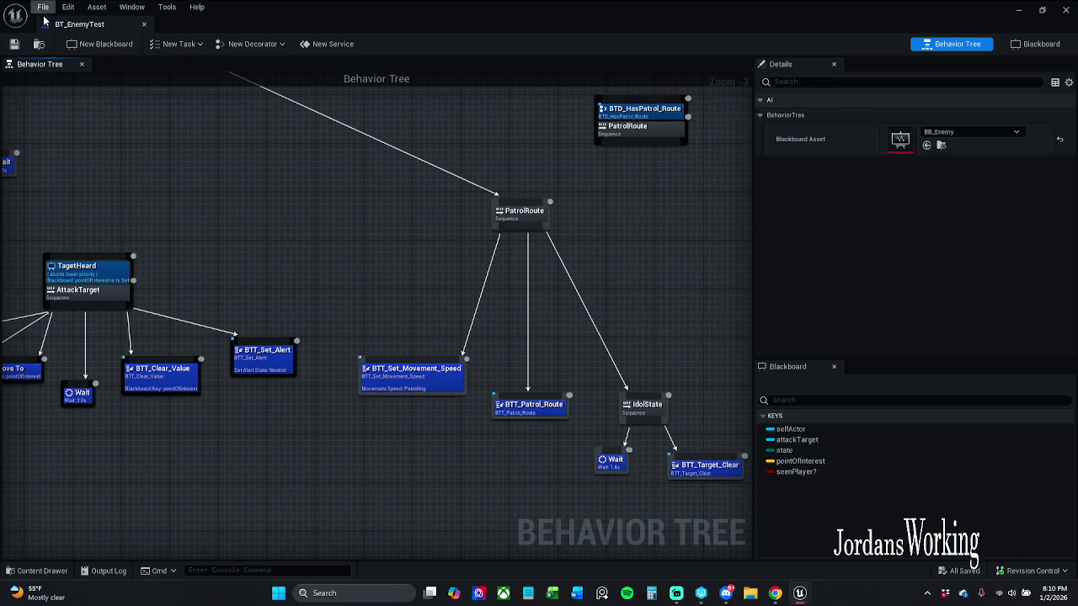
mouse_move(101, 24)
mouse_down()
mouse_move(183, 128)
mouse_move(206, 32)
mouse_up()
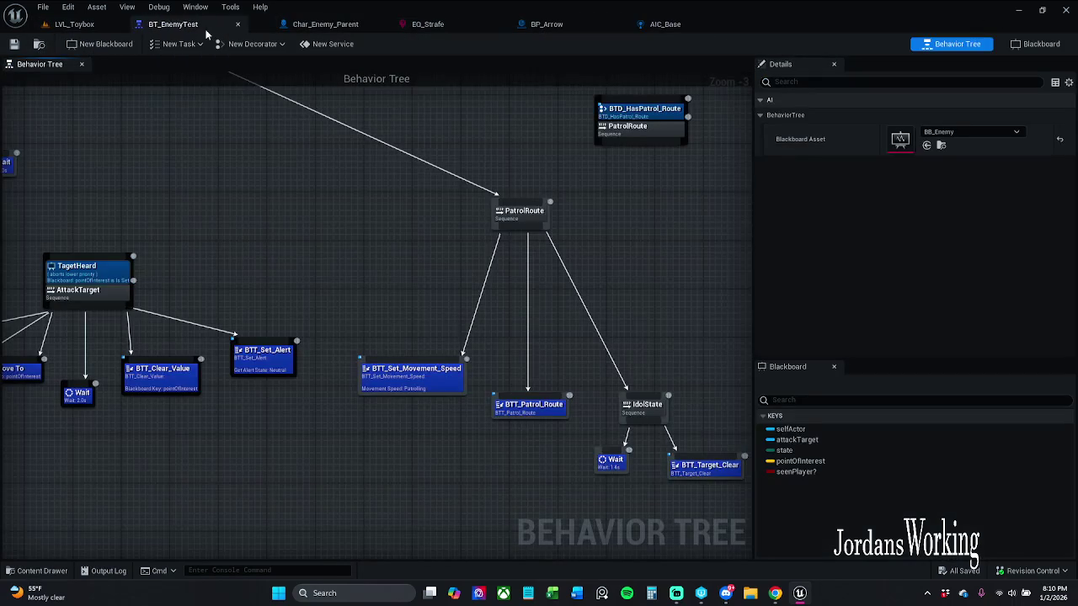
click(75, 23)
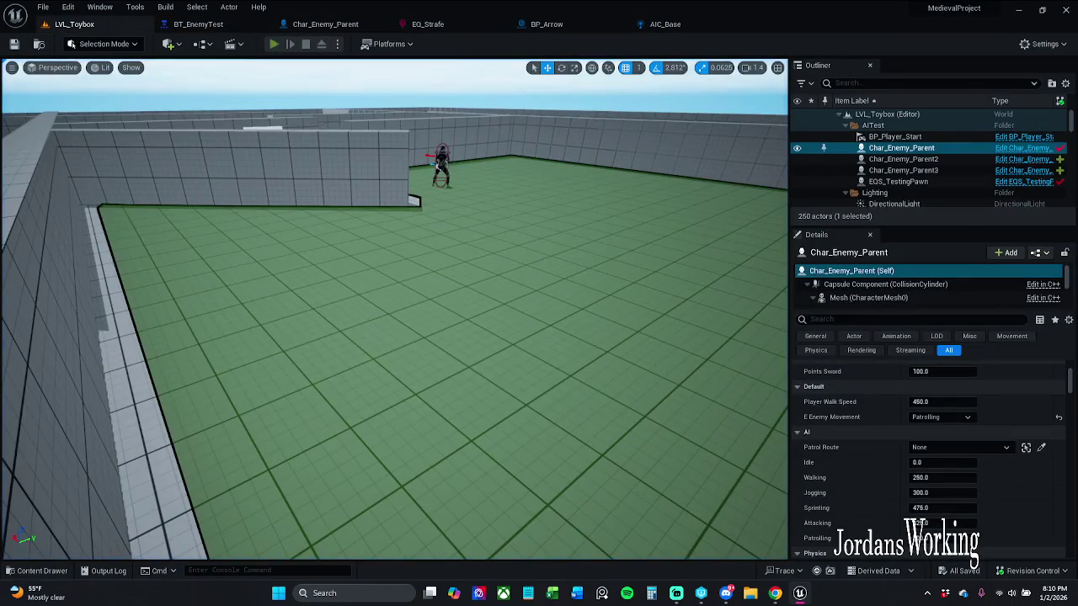
Run a short playtest climbing the maze wall, quit, and select Char_Enemy_Parent2
click(275, 44)
key(w)
key(space)
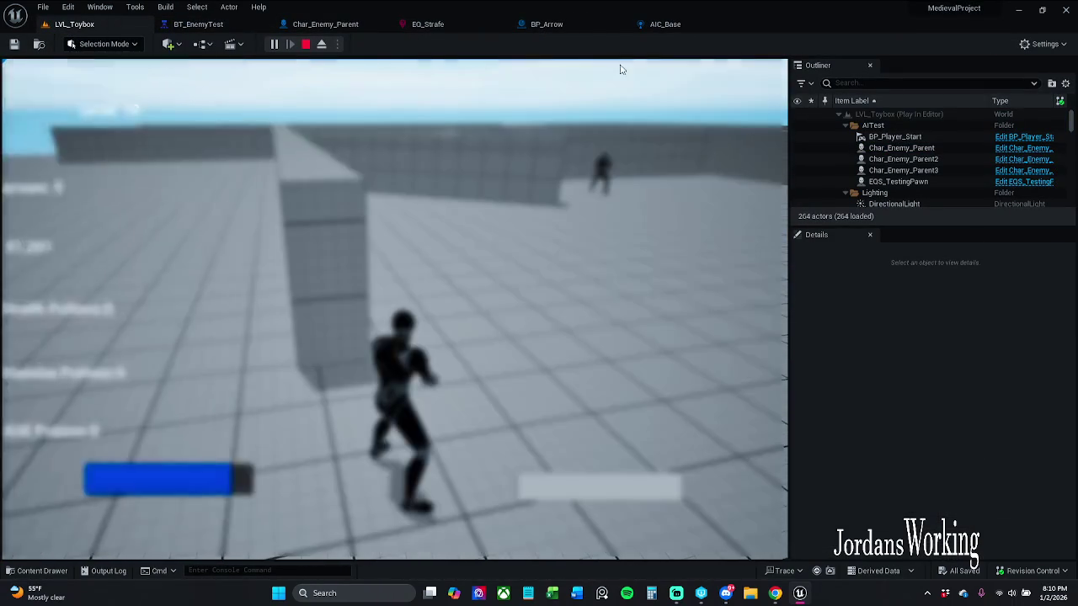
key(p)
click(234, 452)
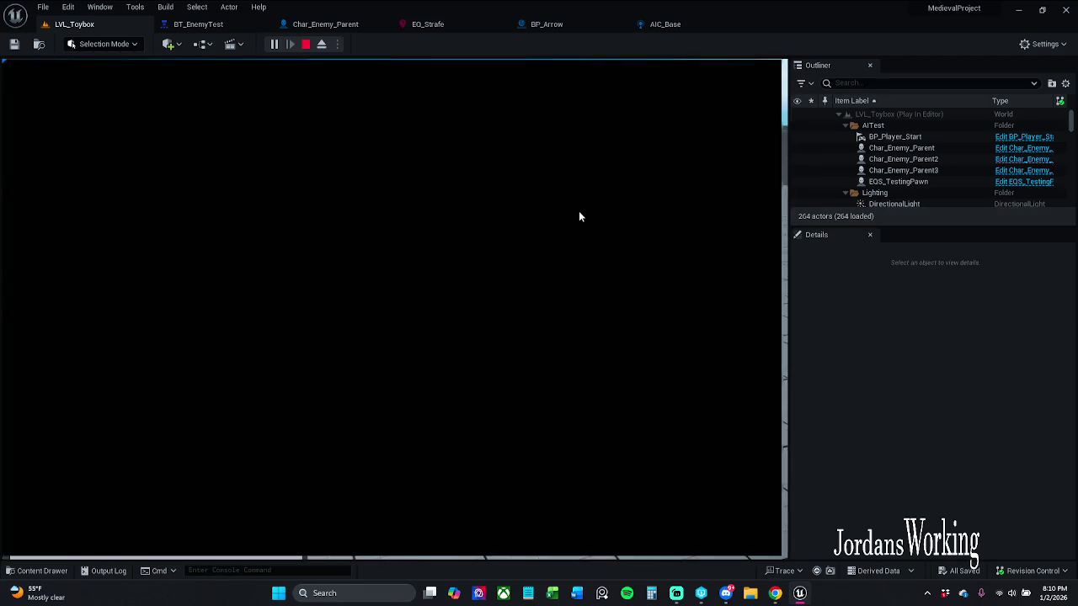
click(577, 184)
click(576, 184)
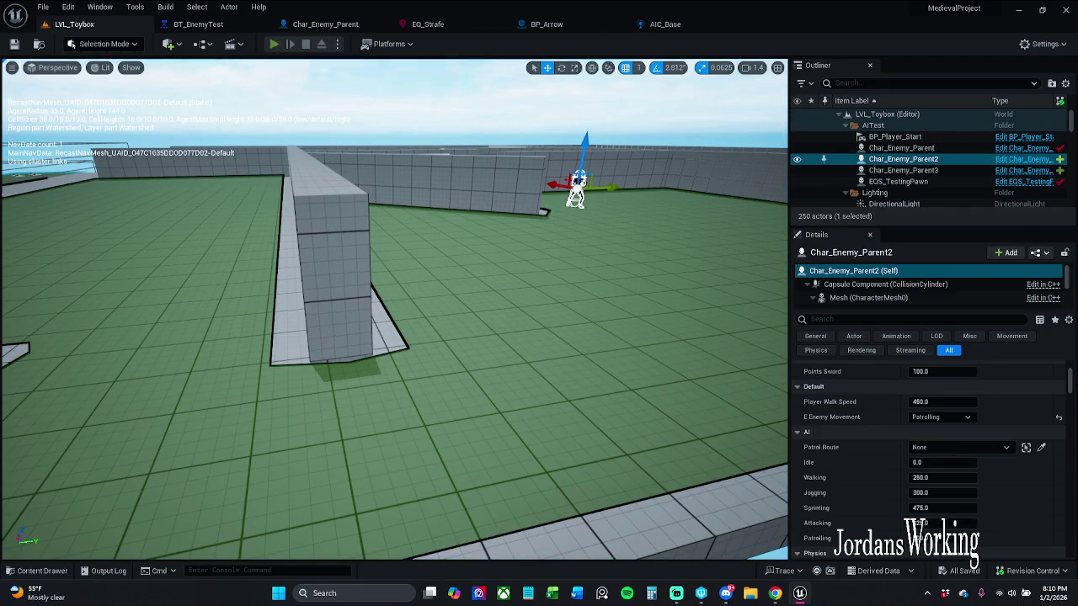
Playtest again with Alt+P, running and jumping over walls toward the enemies, then press Esc
key(alt+p)
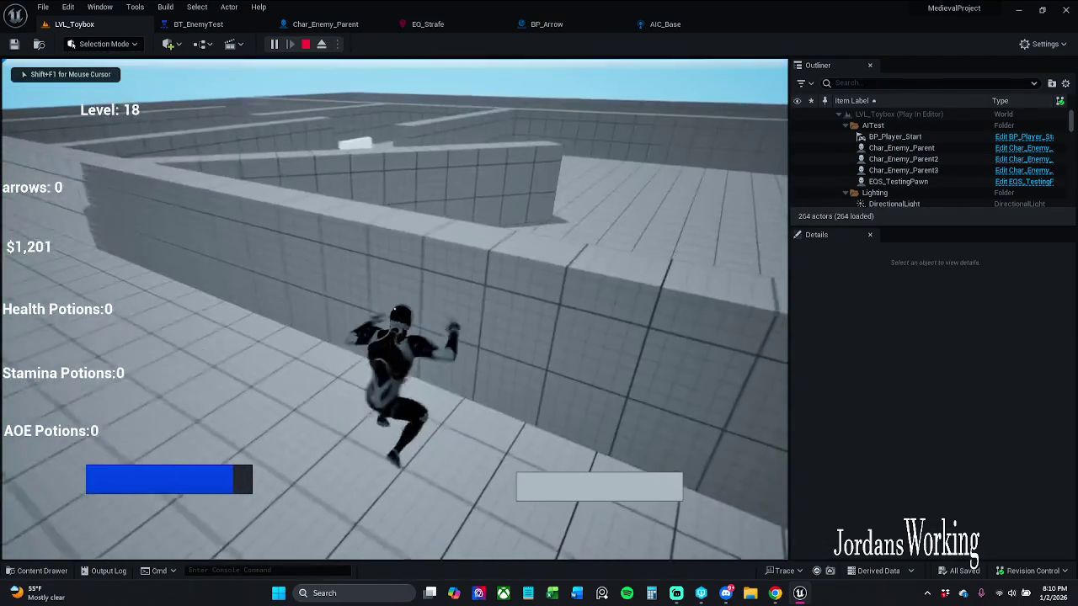
key(w)
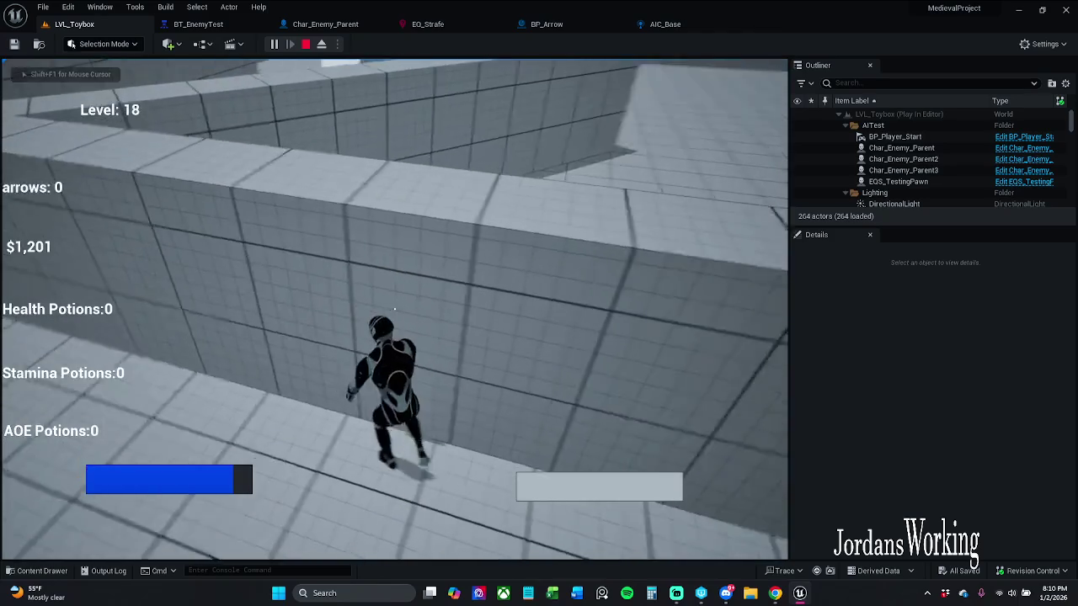
key(space)
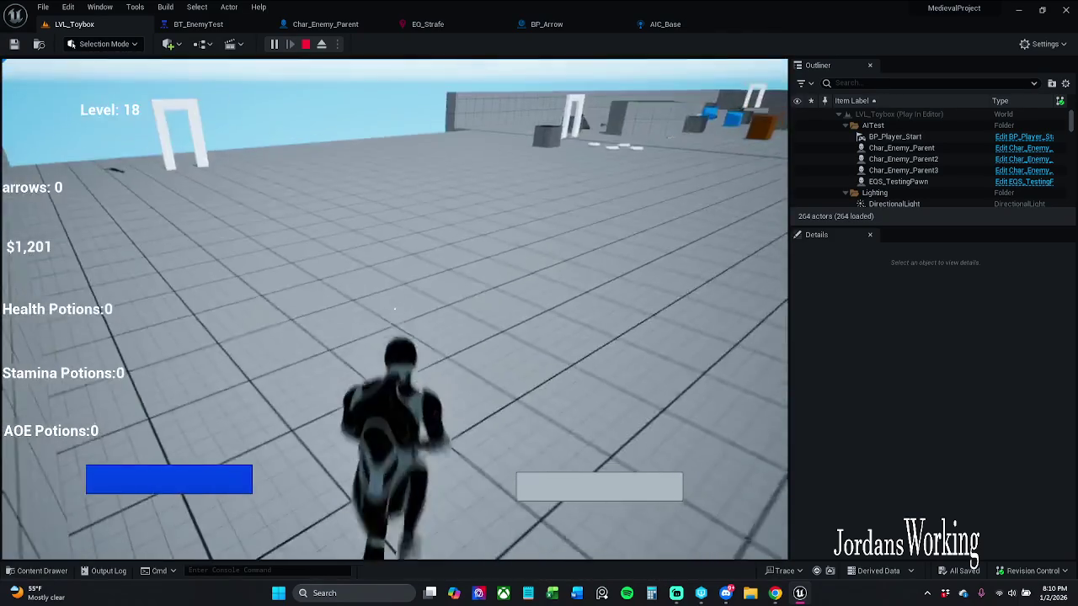
key(w)
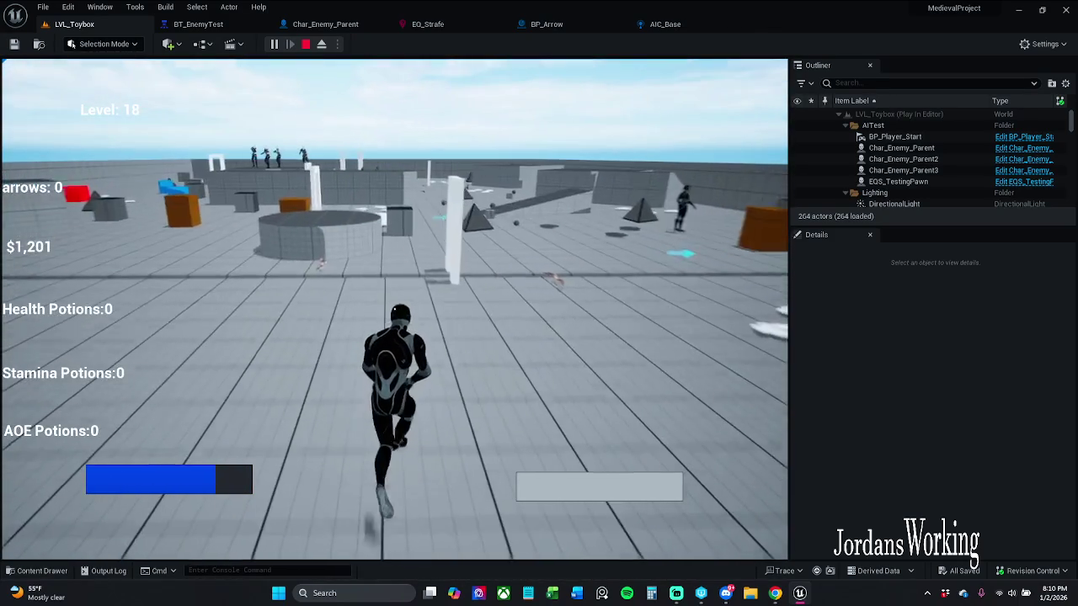
key(w)
key(space)
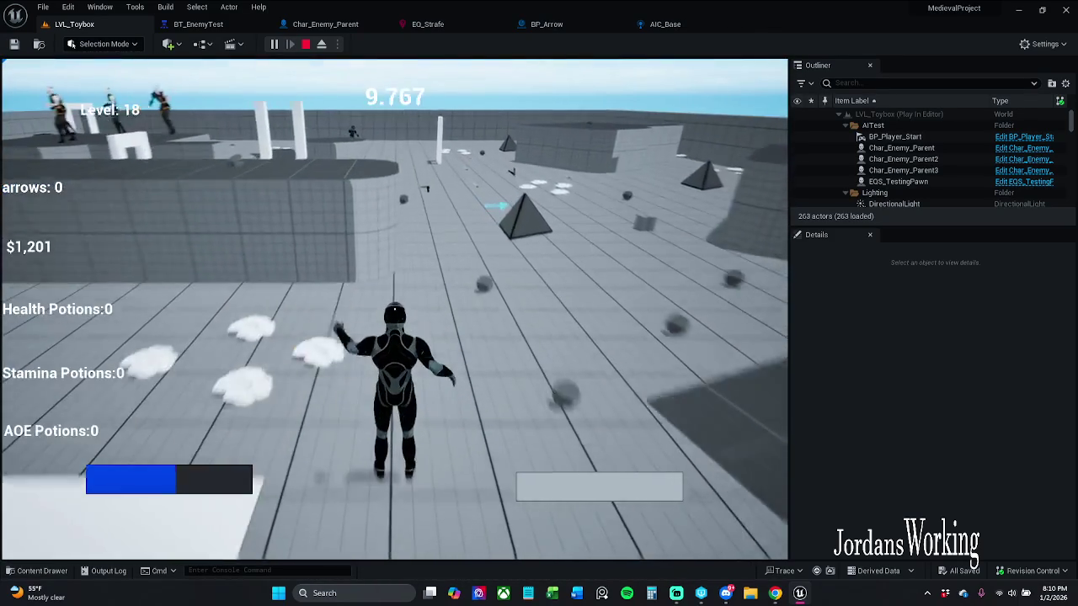
key(w)
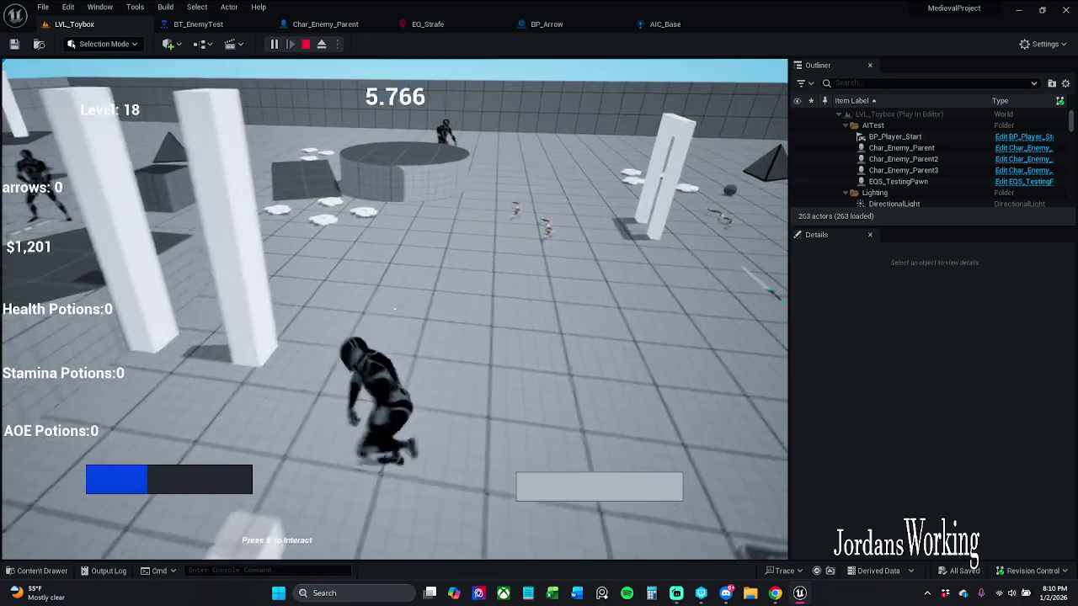
key(Escape)
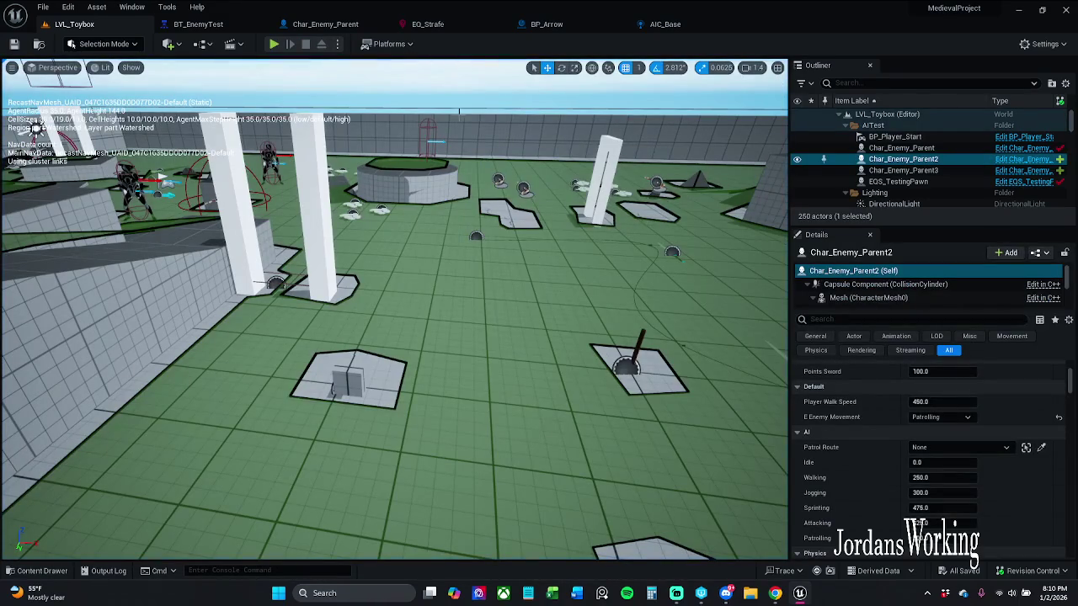
Ctrl-select Char_Enemy_Parent3 and Char_Enemy_Parent2 in the Outliner, delete them, save, and press Play
click(269, 161)
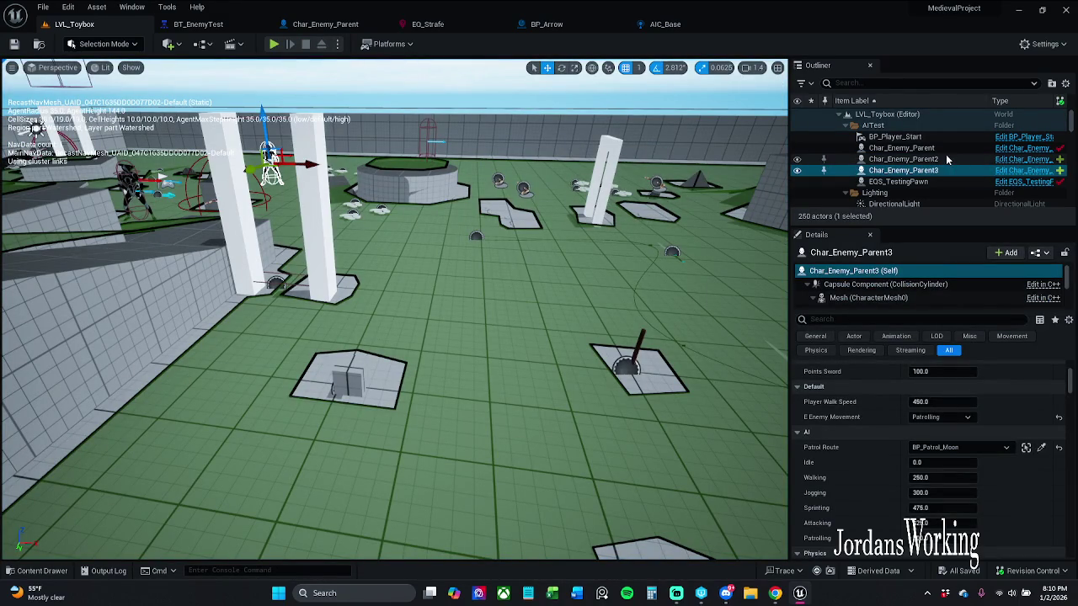
ctrl+click(948, 161)
key(Delete)
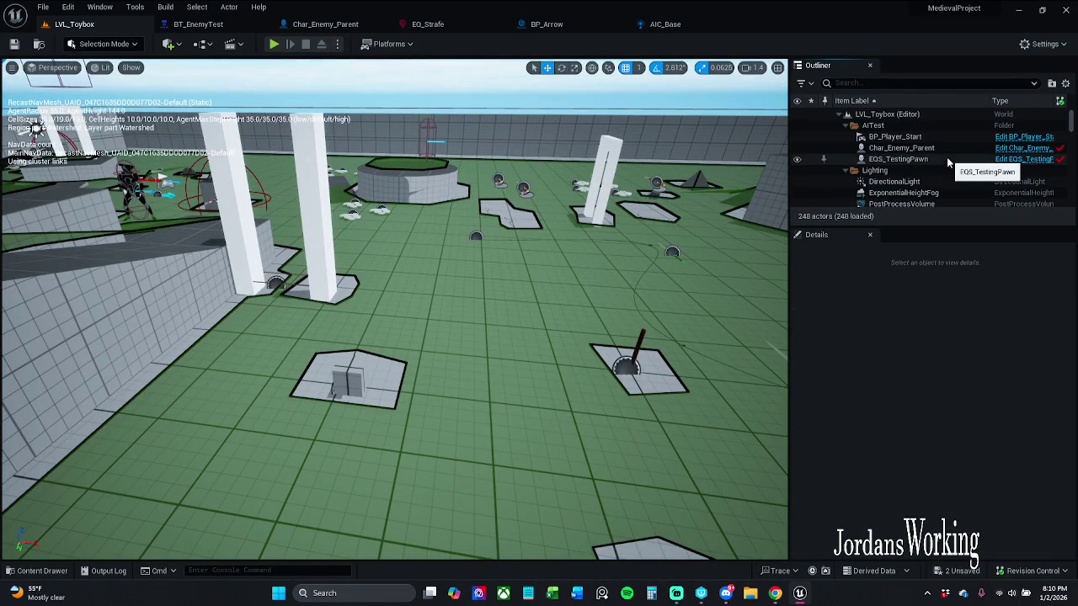
click(12, 46)
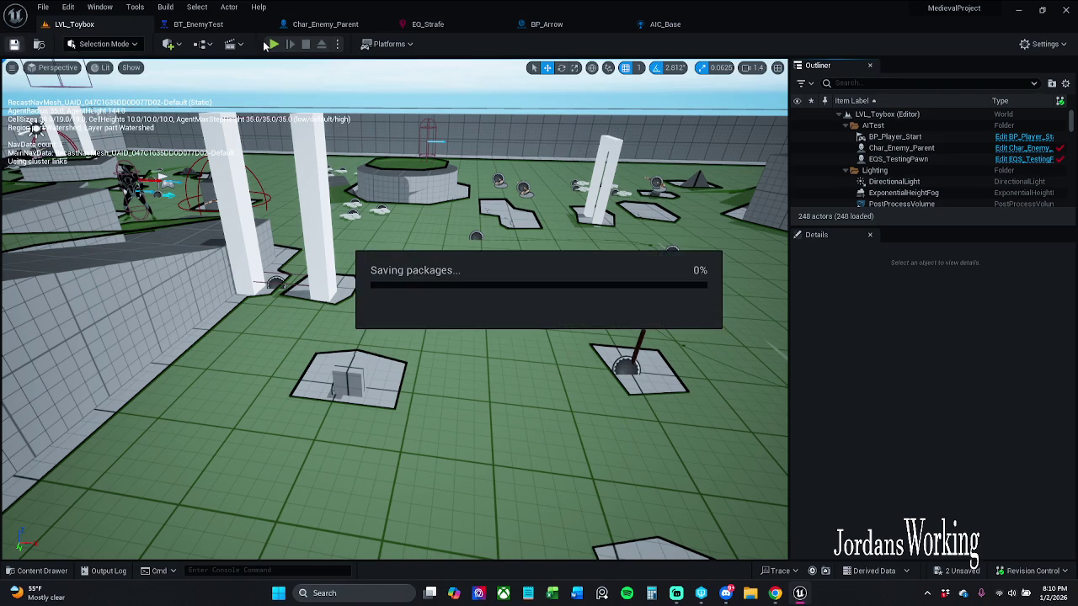
click(274, 45)
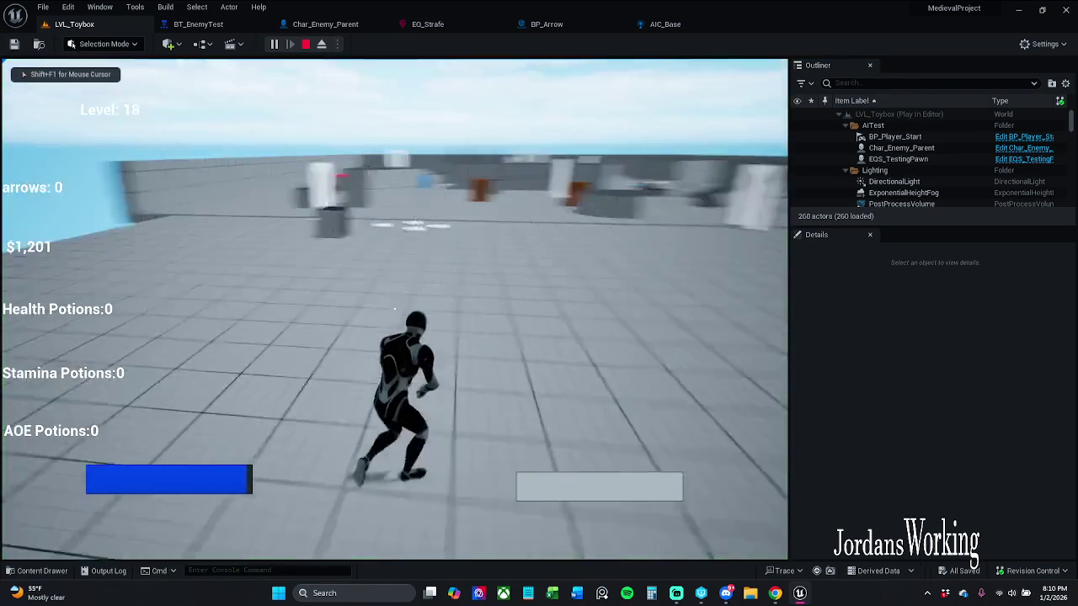
Run through the level toward the platform, stop the session, then open Char_Enemy_Parent's Patrol Route dropdown
key(w)
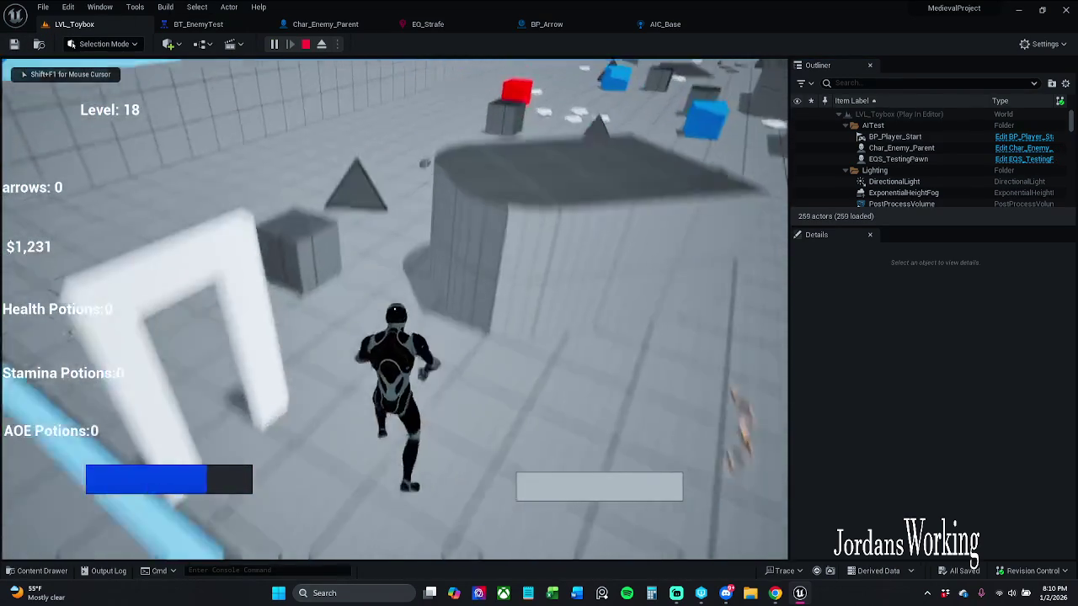
key(w)
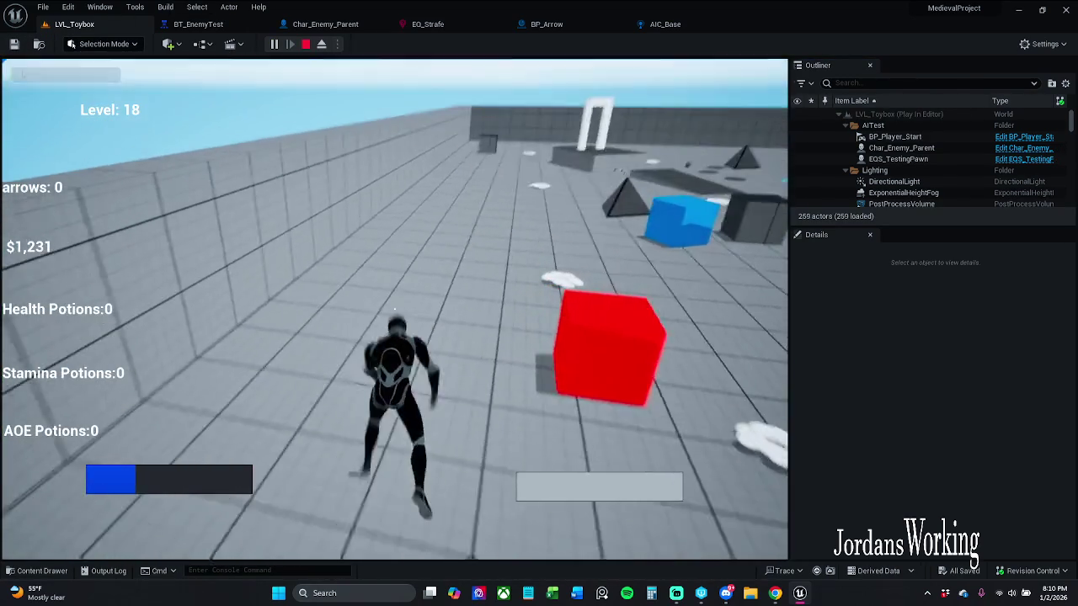
key(w)
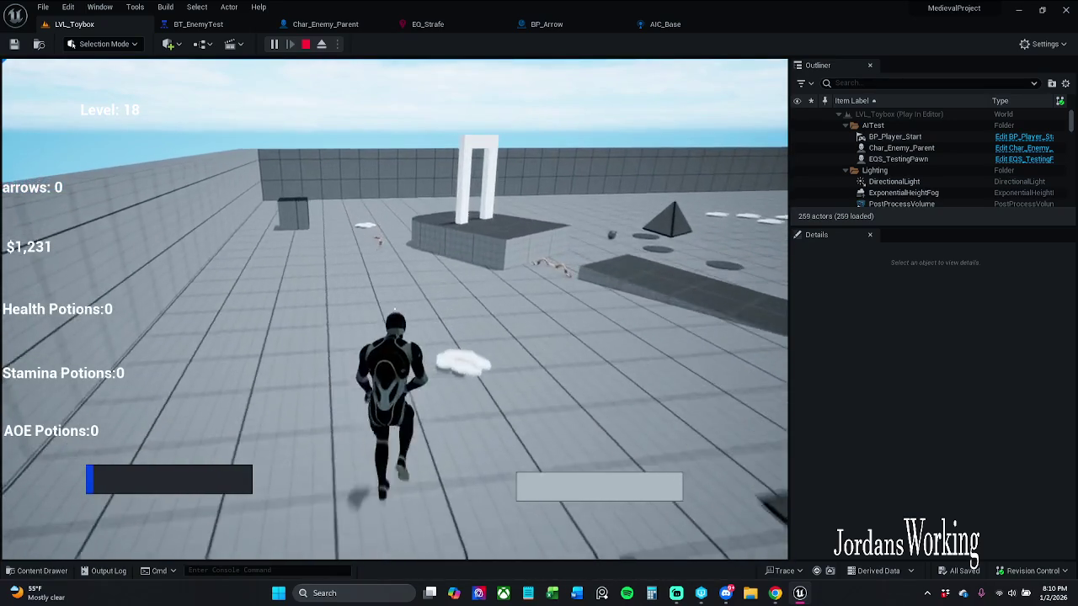
key(w)
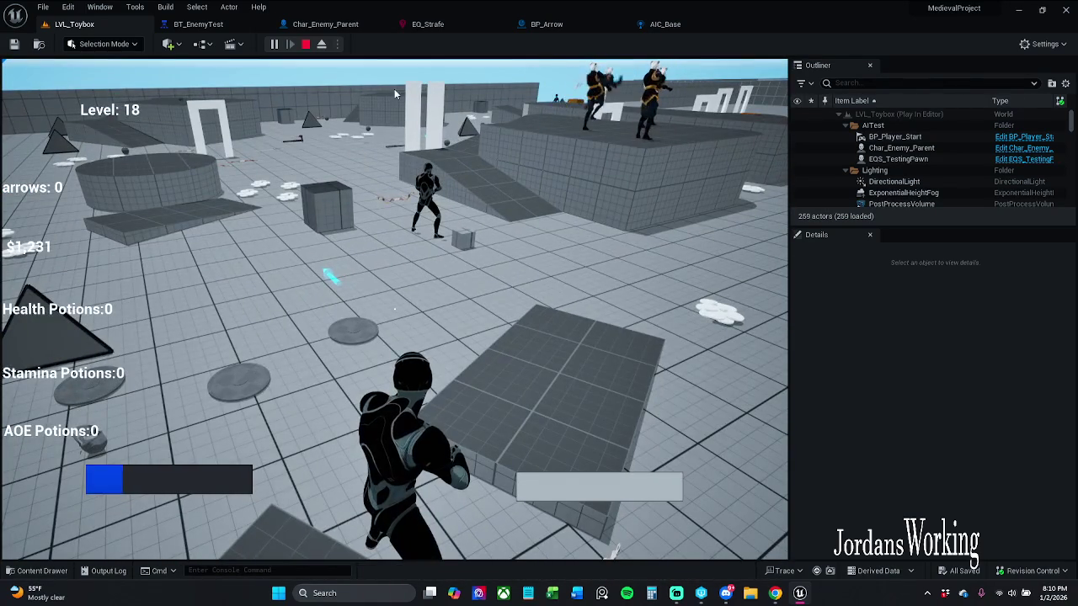
key(Escape)
click(273, 44)
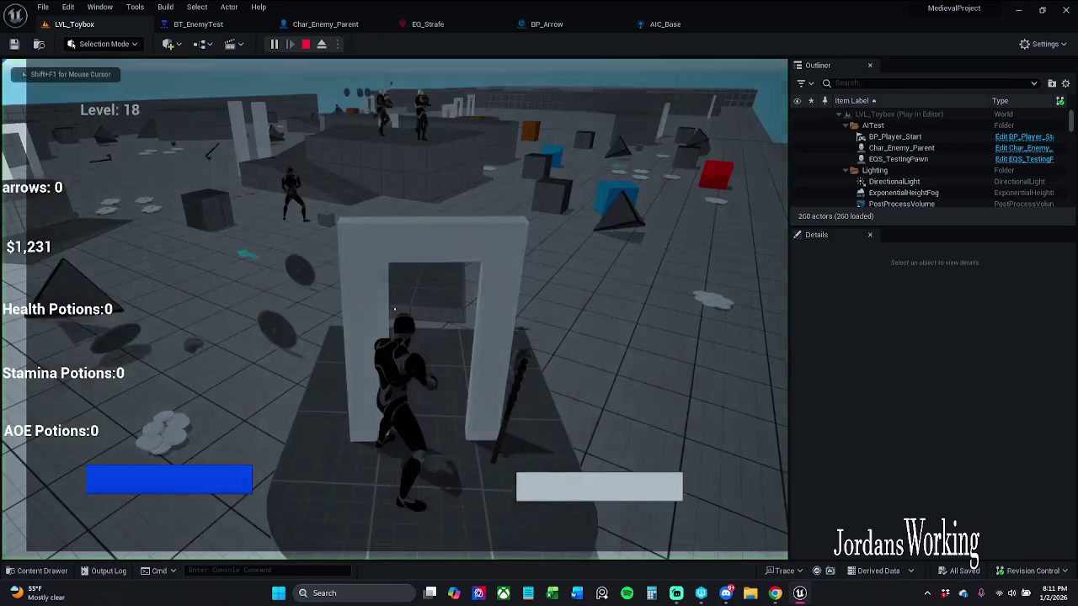
key(Escape)
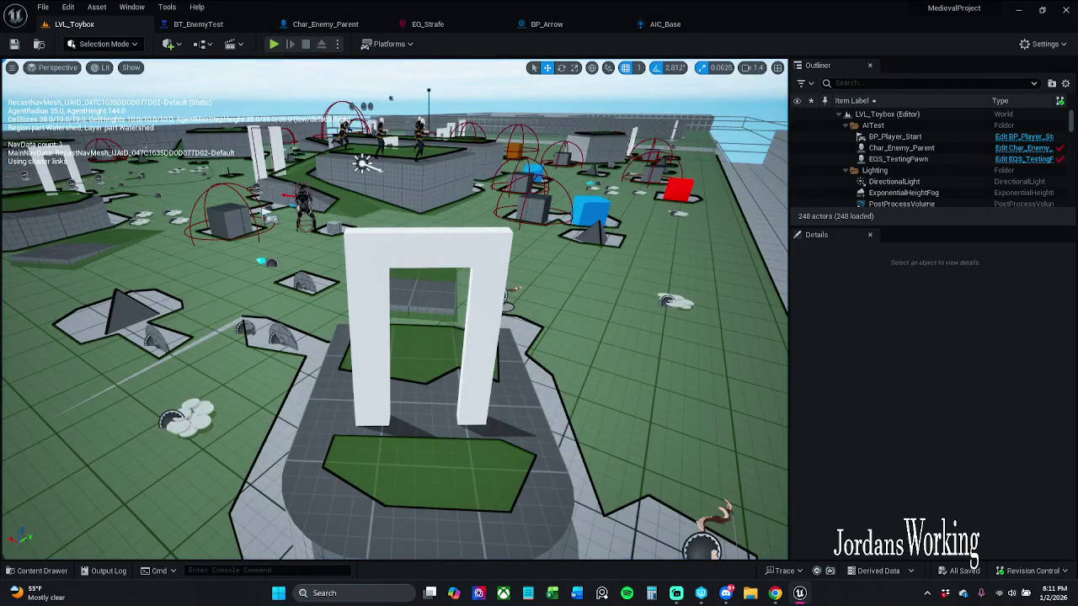
click(900, 148)
click(988, 449)
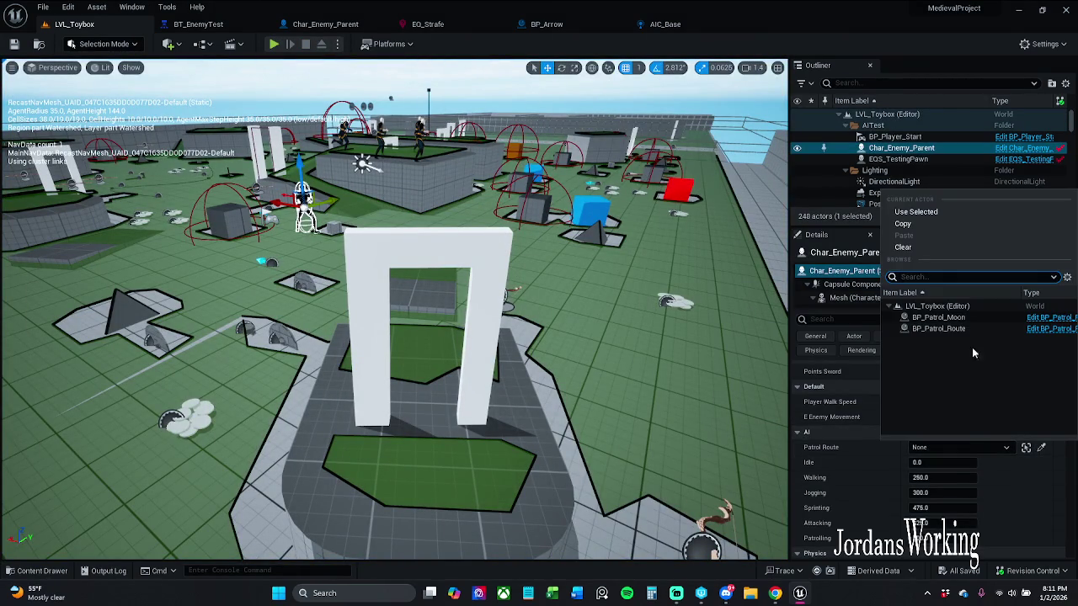
Set Char_Enemy_Parent's Patrol Route to BP_Patrol_Moon and run a brief playtest
click(968, 317)
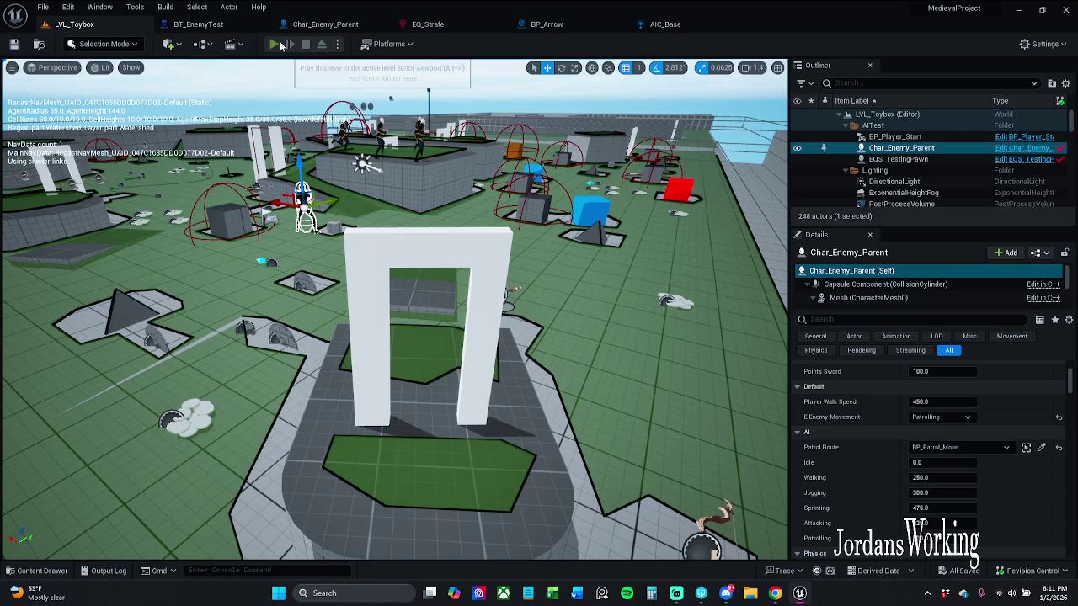
click(280, 45)
key(Escape)
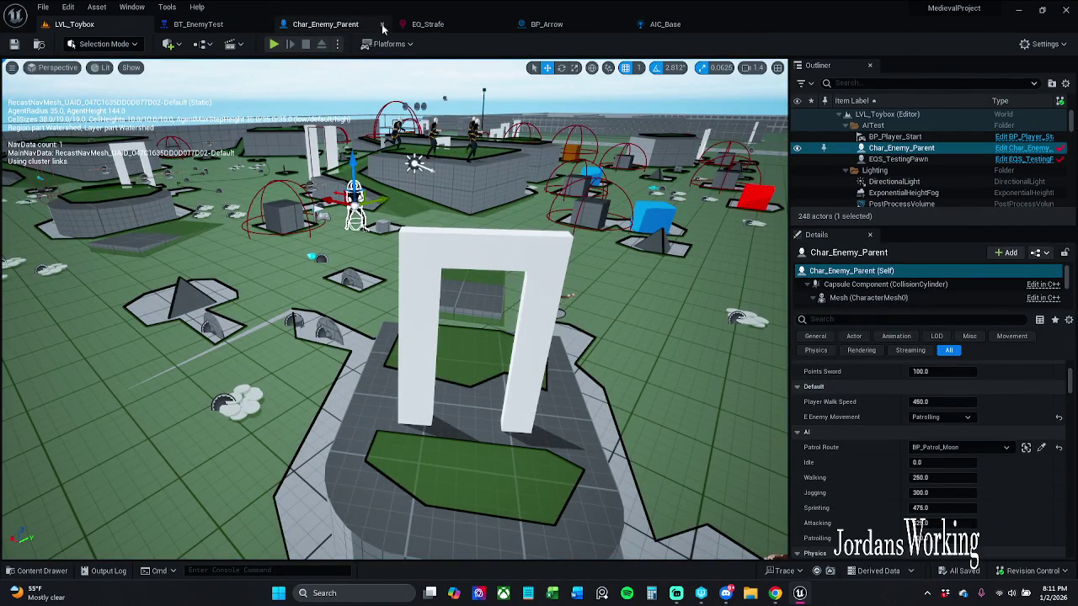
click(221, 24)
Tidy the PatrolRoute branch, lining up the BTT_Set_Movement_Speed and BTT_Patrol_Route nodes
mouse_move(444, 292)
mouse_down()
mouse_move(351, 267)
mouse_move(570, 305)
mouse_move(414, 303)
mouse_up()
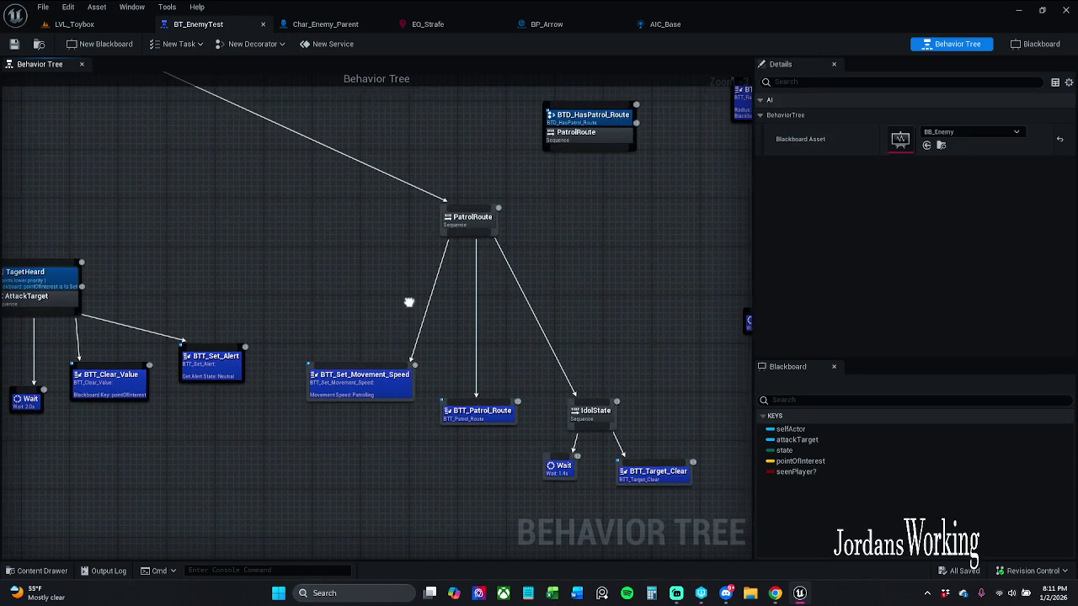
drag(354, 199, 665, 529)
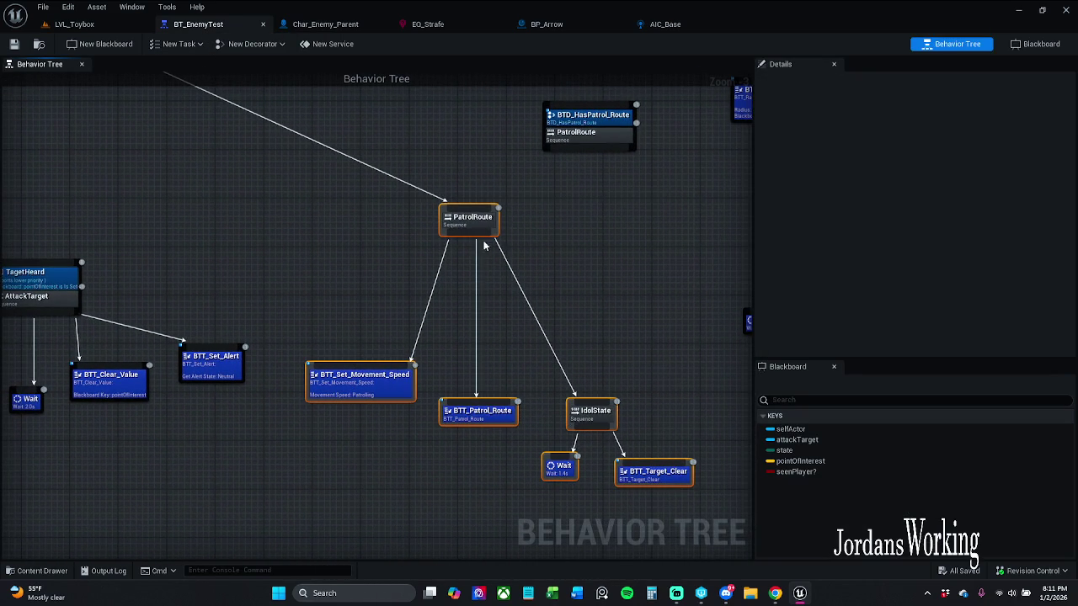
drag(495, 217, 500, 222)
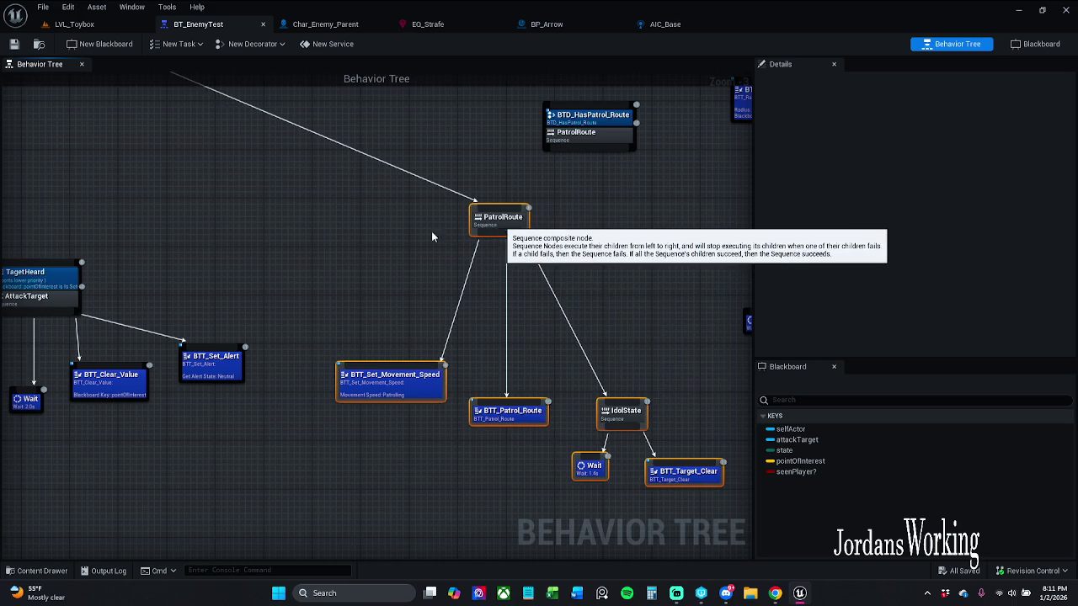
drag(334, 211, 454, 292)
scroll(340, 263, down, 1)
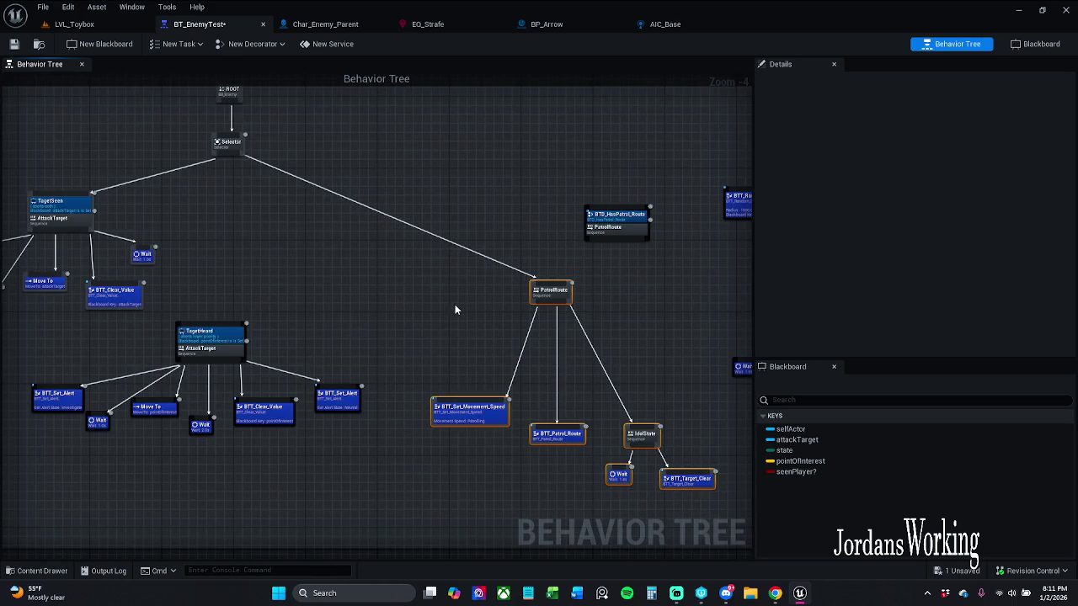
scroll(455, 304, up, 1)
click(481, 313)
mouse_move(481, 313)
mouse_down()
mouse_move(425, 205)
mouse_move(356, 235)
mouse_up()
drag(322, 340, 317, 320)
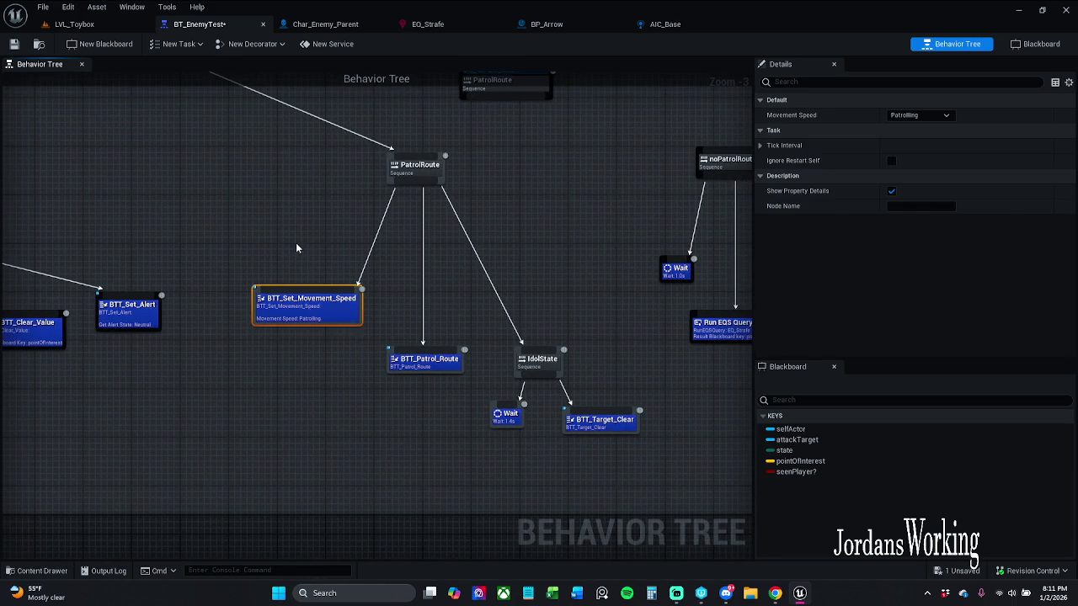
click(389, 412)
drag(436, 368, 429, 365)
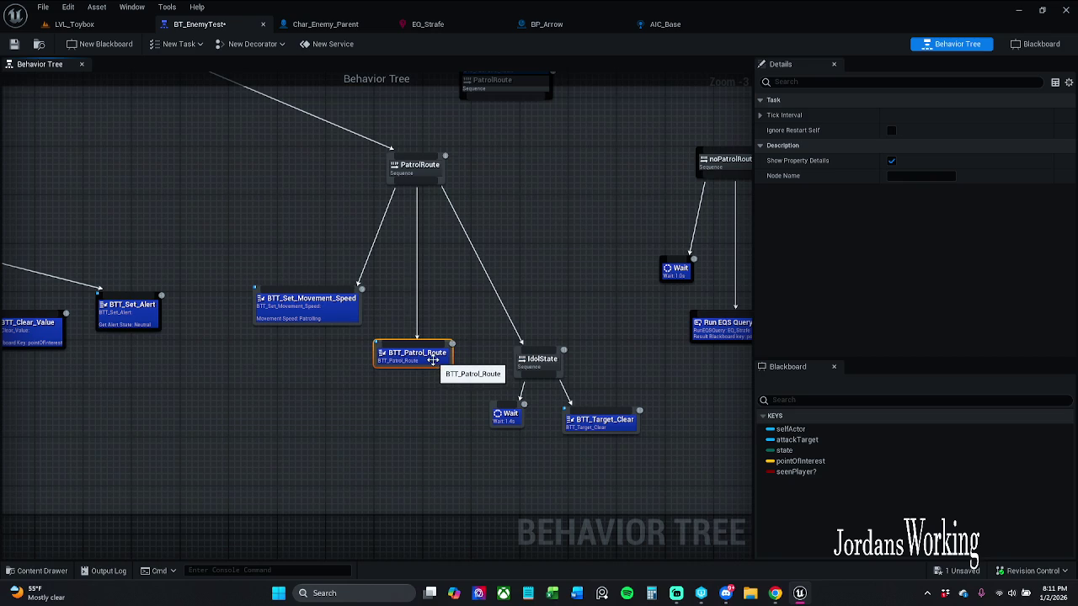
Inspect the BTT_Patrol_Route task blueprint, then return to BT_EnemyTest
double_click(433, 360)
scroll(580, 265, up, 3)
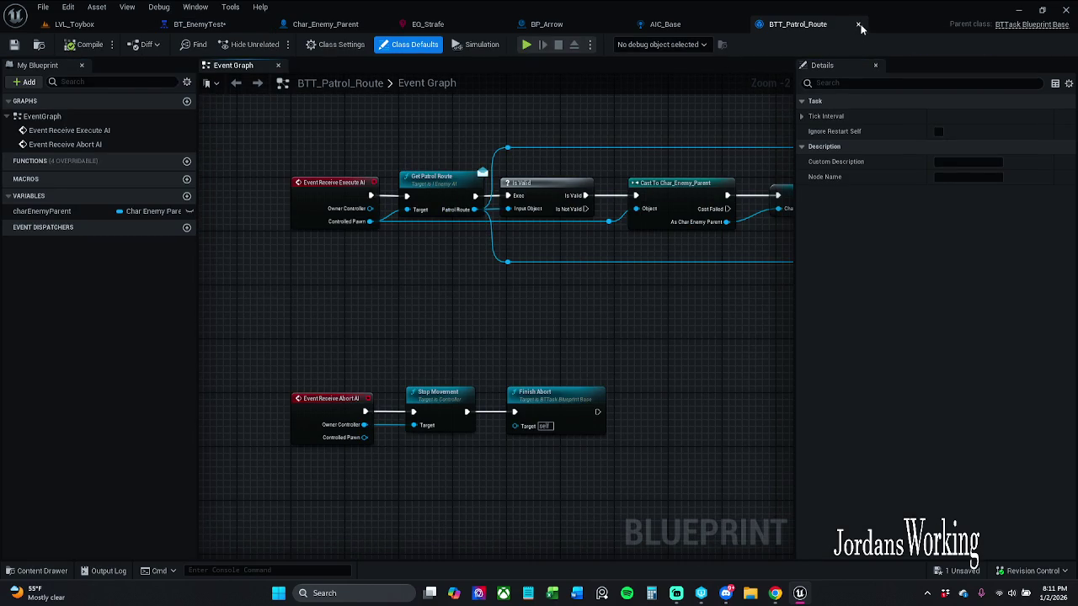
click(858, 25)
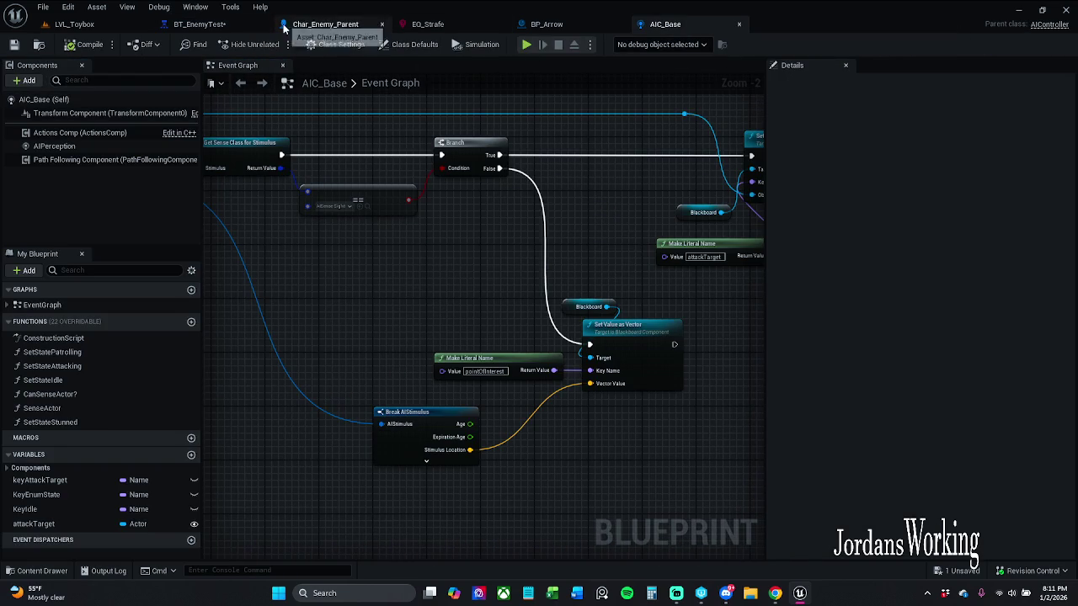
click(201, 27)
Move the loose PatrolRoute node aside and wire the noPatrolRoute sequence under the Selector
mouse_move(422, 258)
mouse_down()
mouse_move(368, 260)
mouse_move(423, 356)
mouse_up()
scroll(387, 233, down, 1)
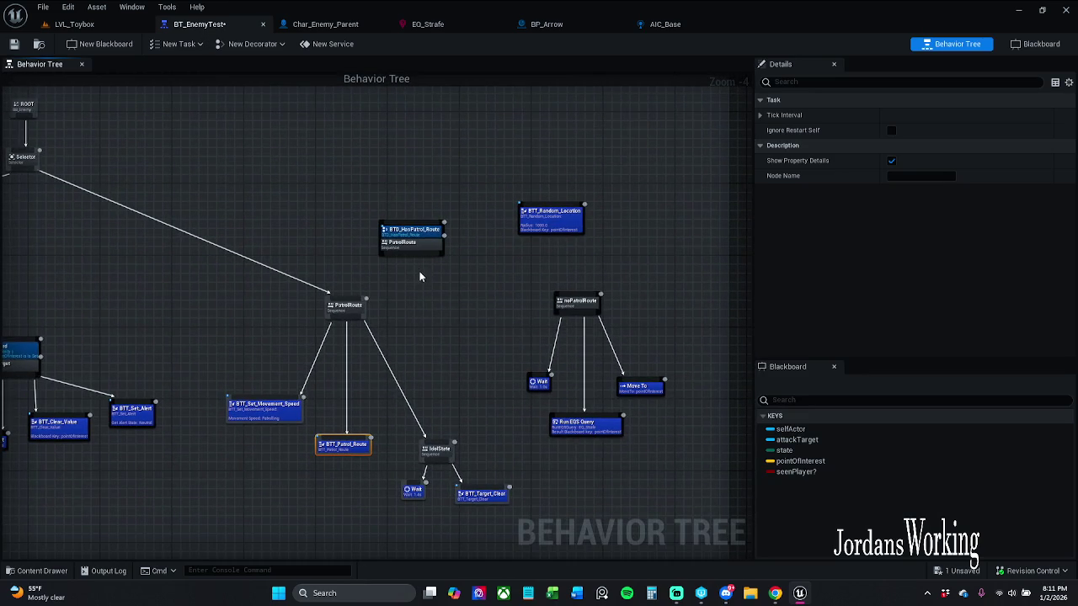
scroll(421, 282, up, 3)
click(522, 289)
mouse_move(522, 290)
mouse_down()
mouse_move(406, 294)
mouse_move(445, 280)
mouse_up()
scroll(454, 282, down, 2)
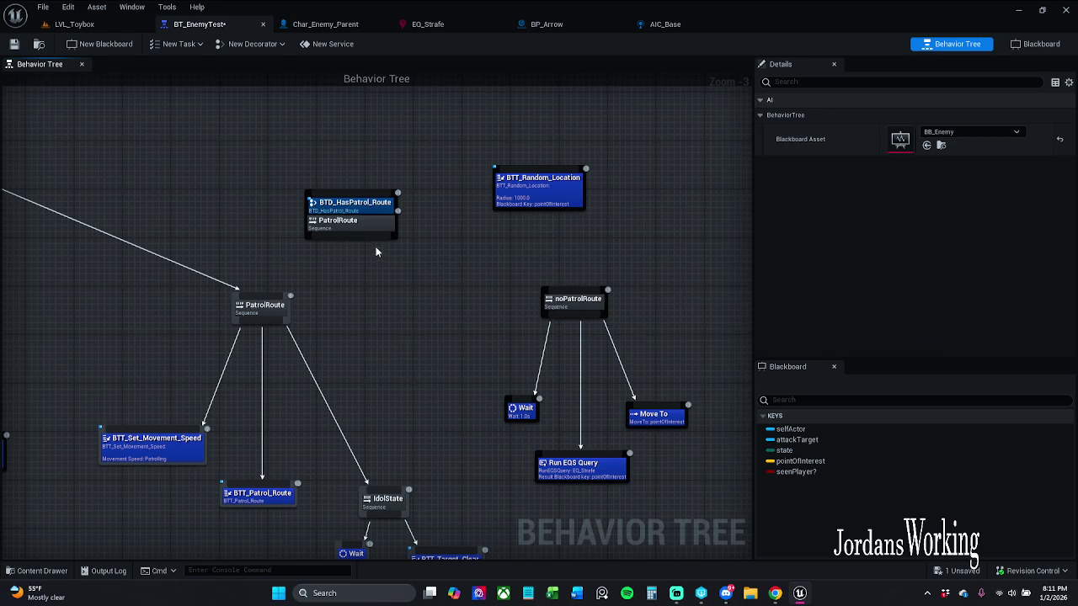
click(371, 226)
drag(370, 226, 436, 146)
drag(477, 288, 575, 352)
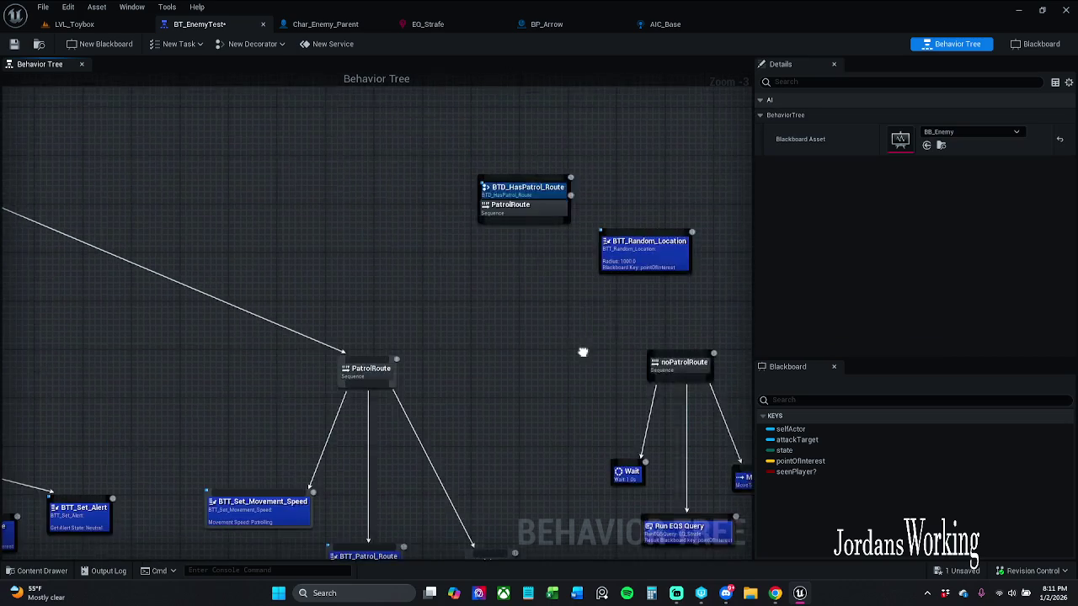
scroll(684, 358, down, 2)
mouse_move(692, 362)
mouse_down()
mouse_move(284, 256)
mouse_move(284, 266)
mouse_up()
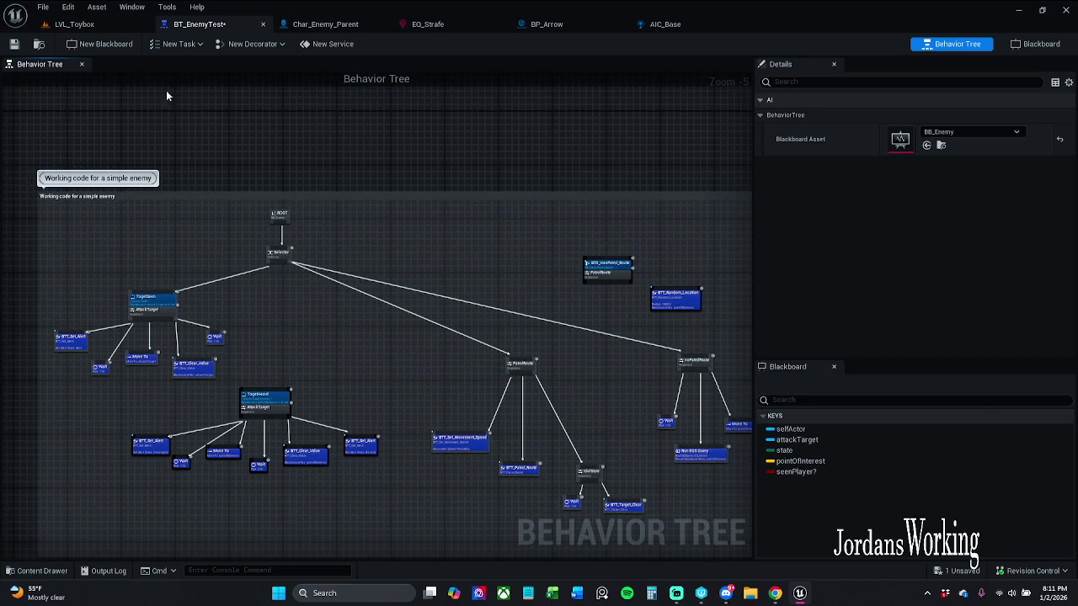
Run a quick playtest of LVL_Toybox, then save all changes
click(102, 25)
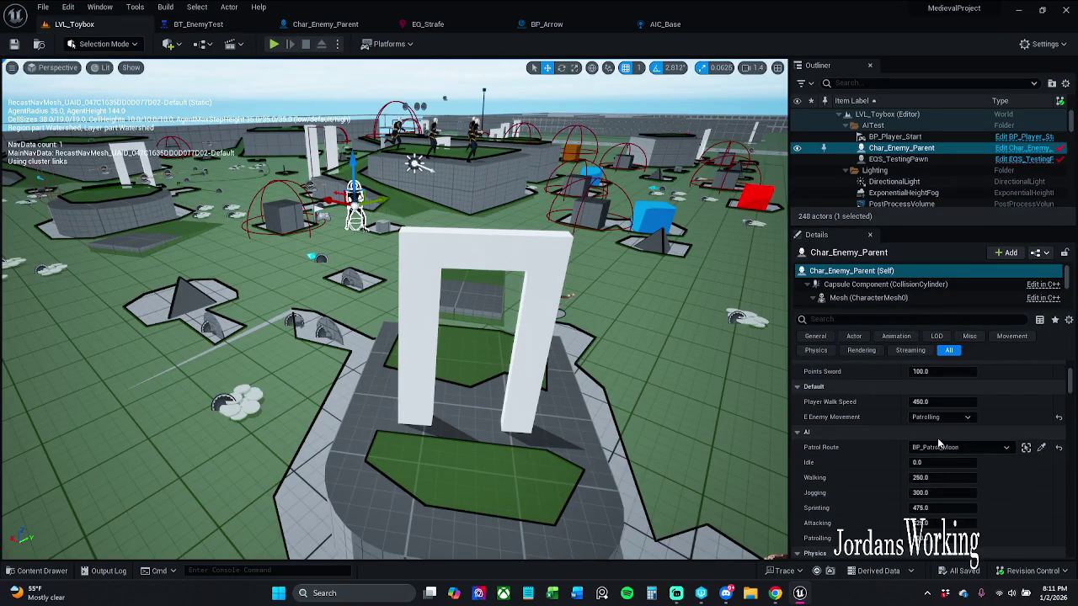
click(280, 48)
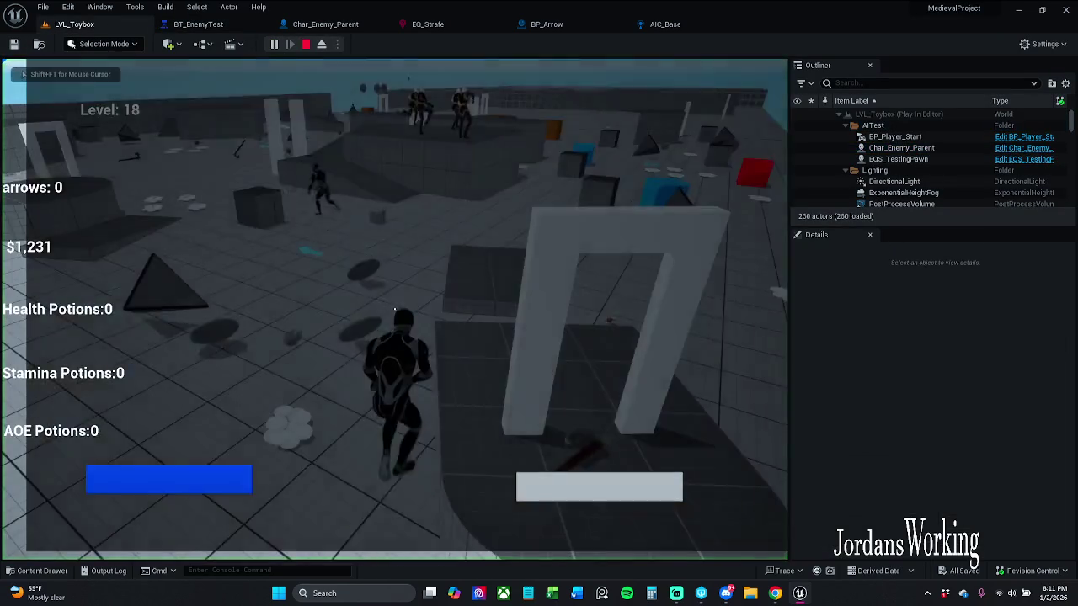
key(Escape)
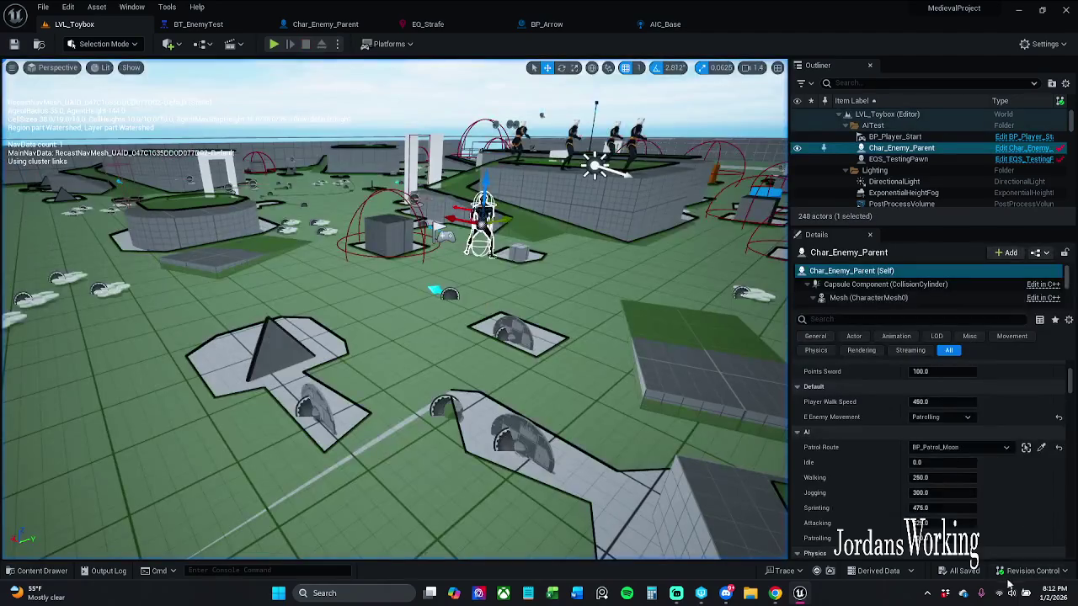
click(15, 45)
Playtest again, pausing to watch BT_EnemyTest run in a floating debug window, then resume and stop
click(276, 50)
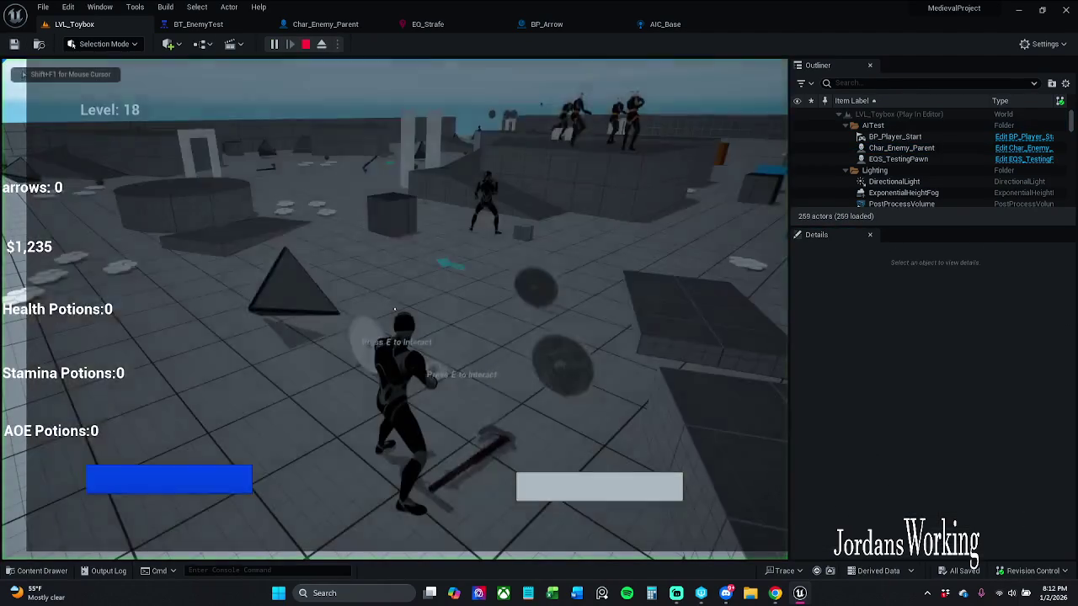
key(p)
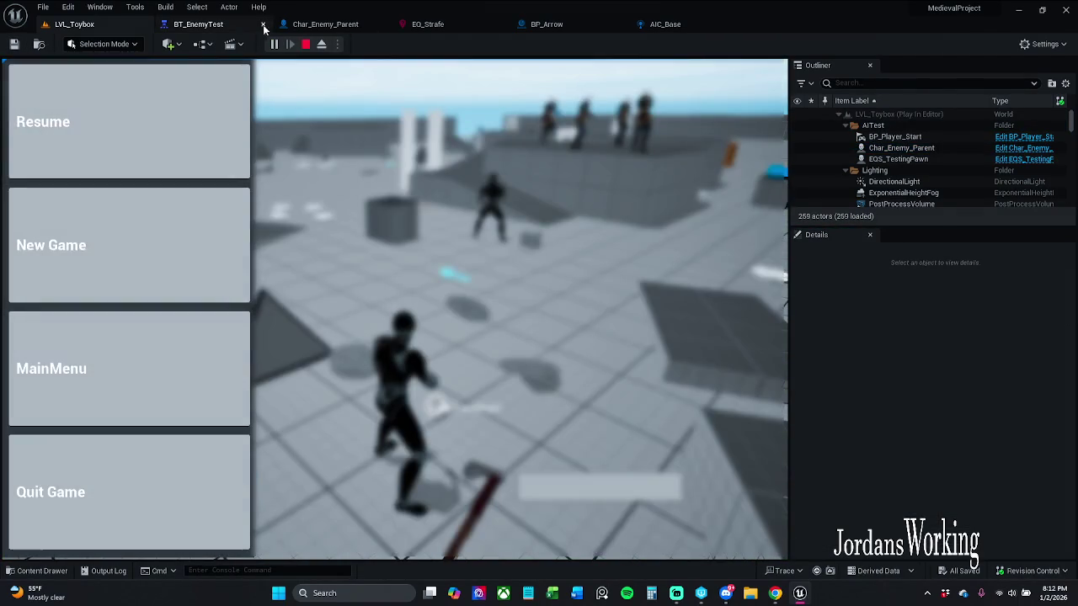
click(202, 24)
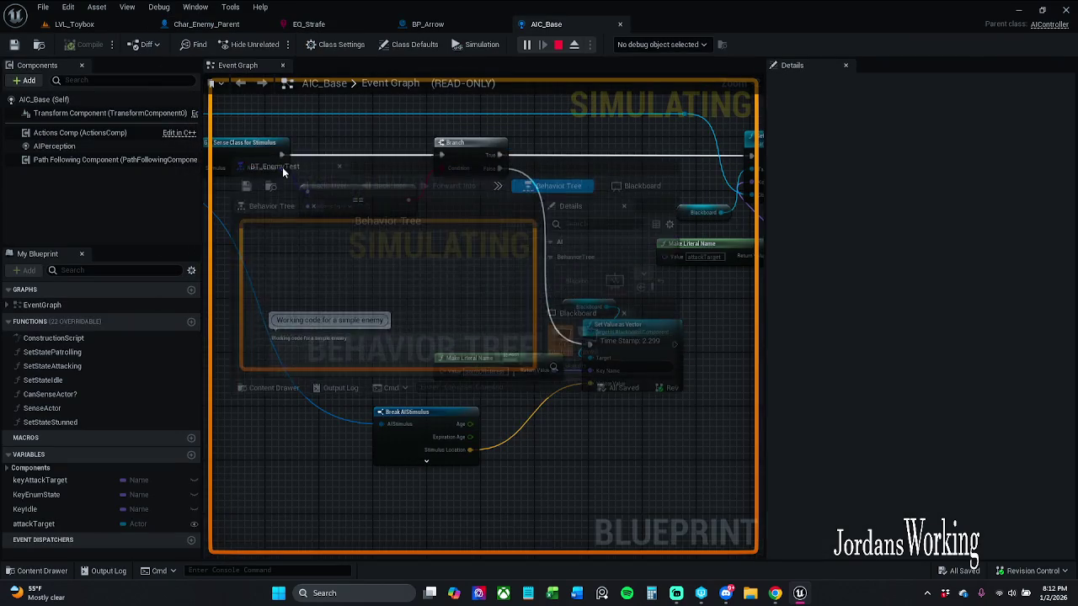
mouse_move(682, 421)
mouse_down()
mouse_move(773, 463)
mouse_move(849, 571)
mouse_up()
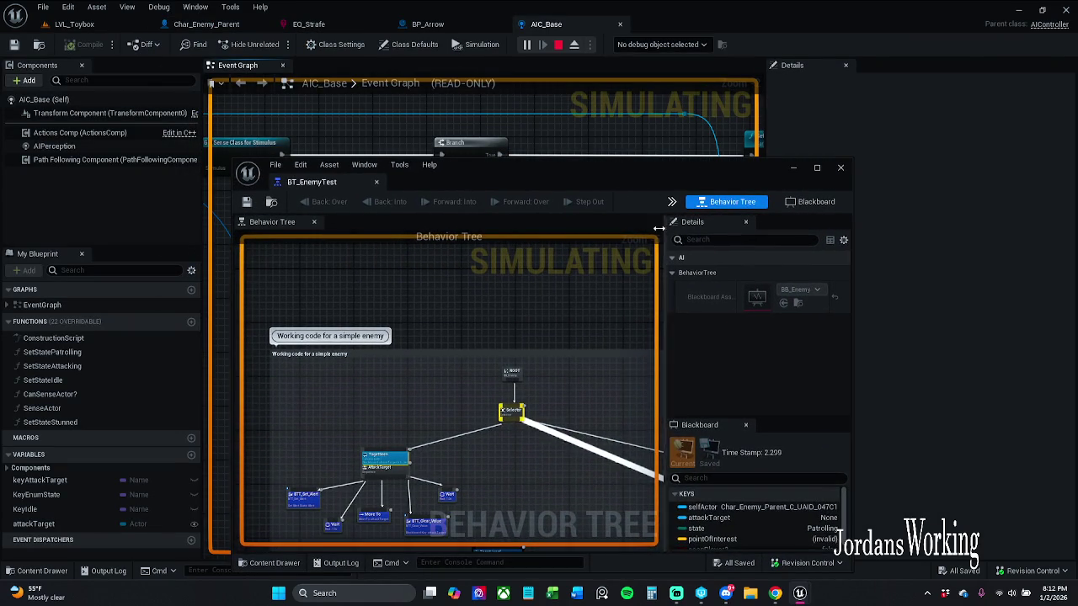
drag(686, 166, 0, 167)
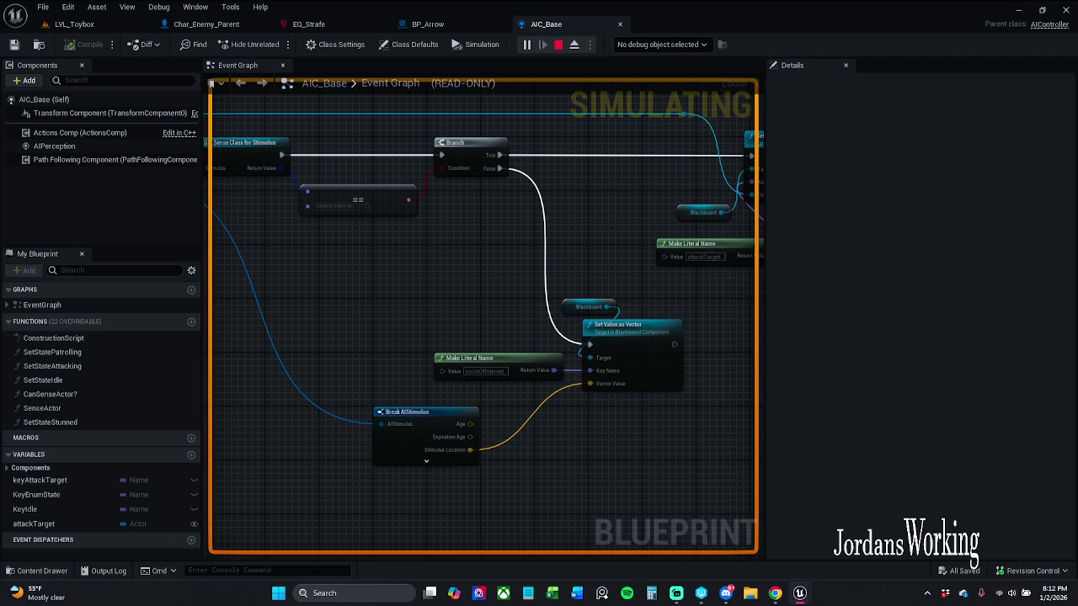
click(113, 30)
click(144, 102)
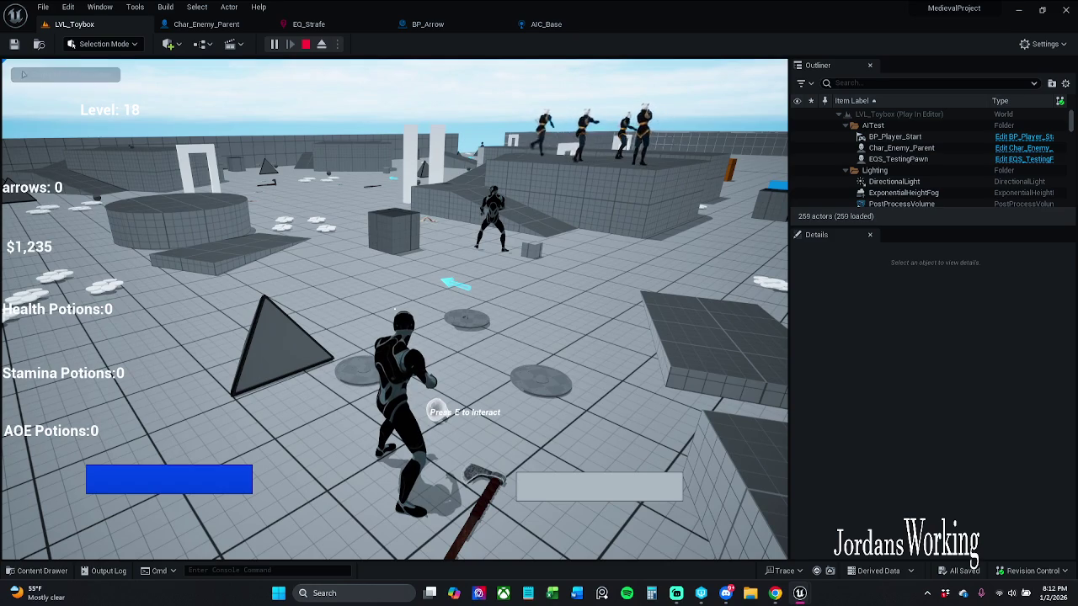
key(Escape)
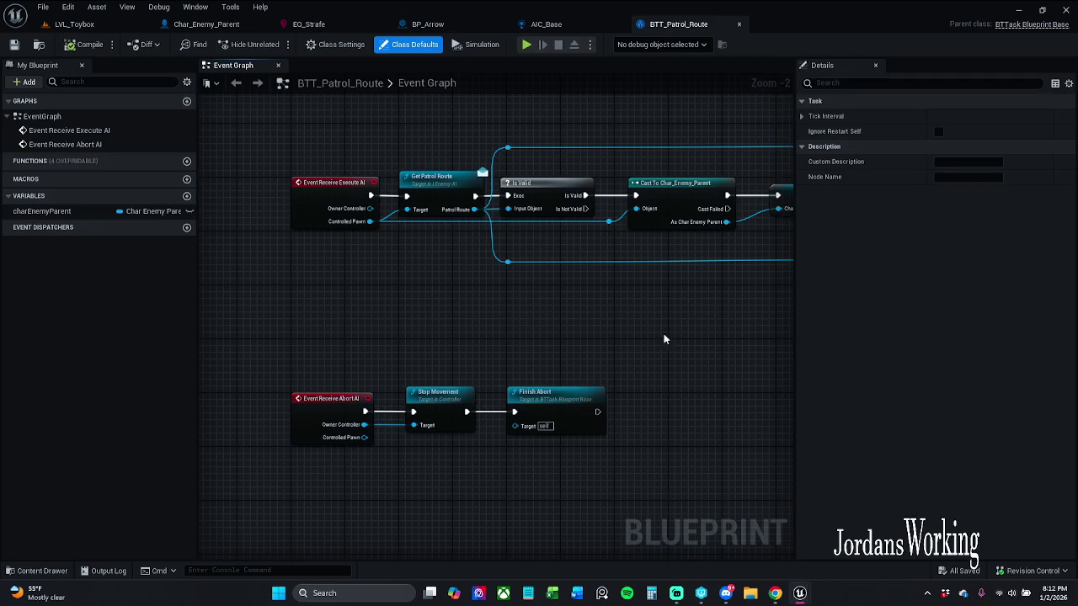
Open BP_Patrol_Route's IncrementSplineRoute logic, view the Direction -1/1 branches, and save everything
scroll(441, 306, up, 2)
drag(423, 318, 199, 300)
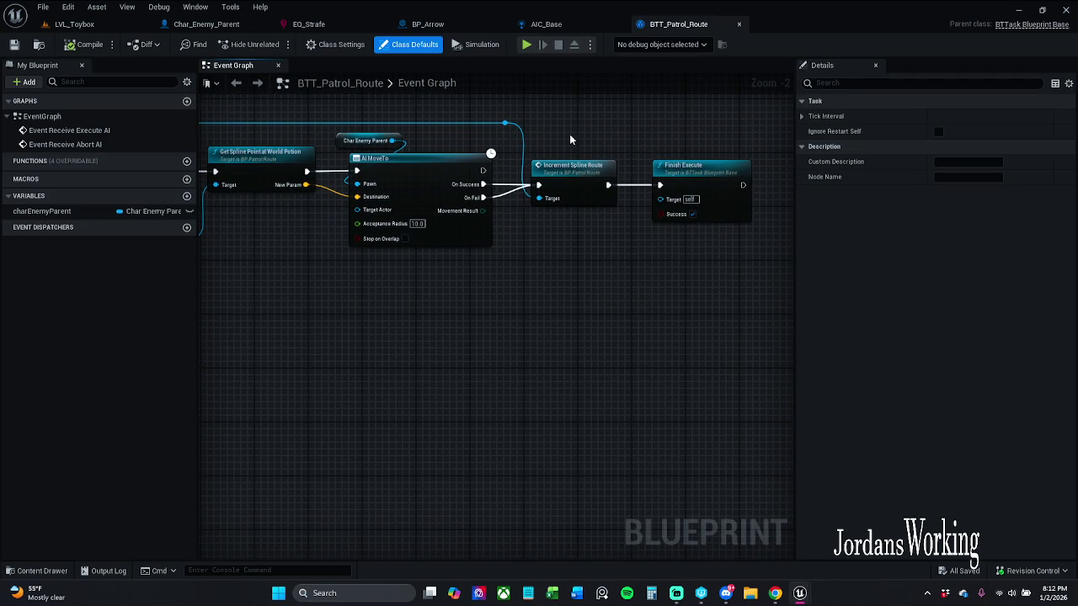
double_click(580, 187)
scroll(642, 264, up, 2)
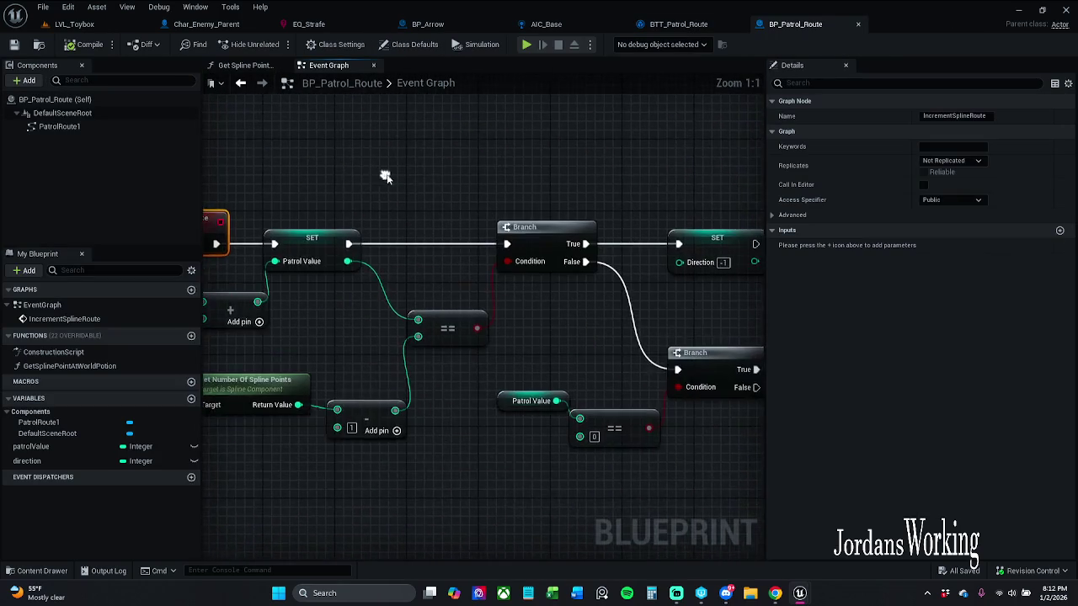
drag(578, 205, 312, 205)
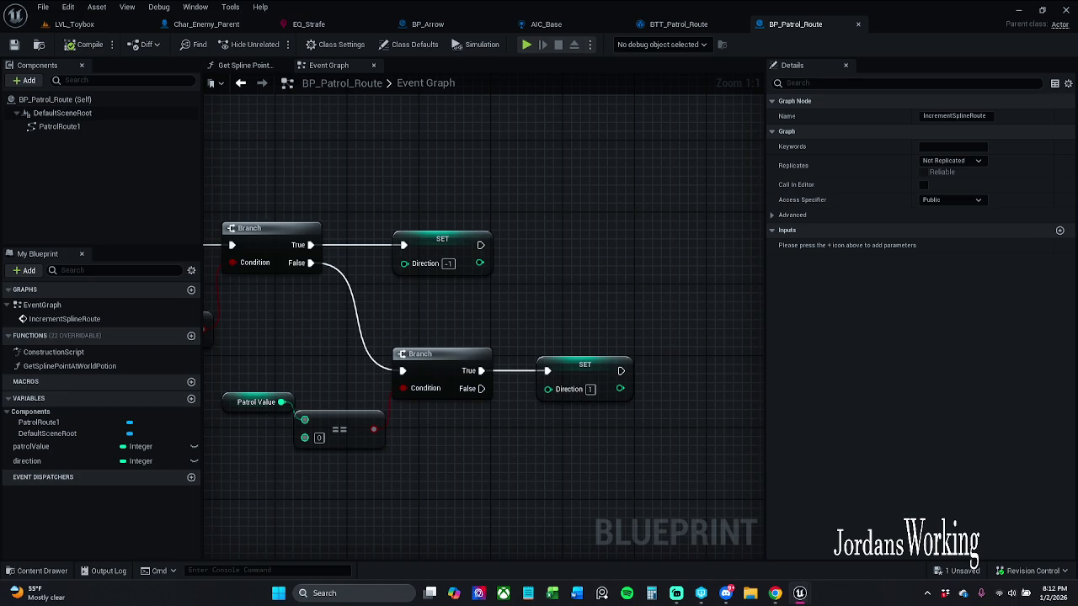
key(ctrl+s)
click(75, 24)
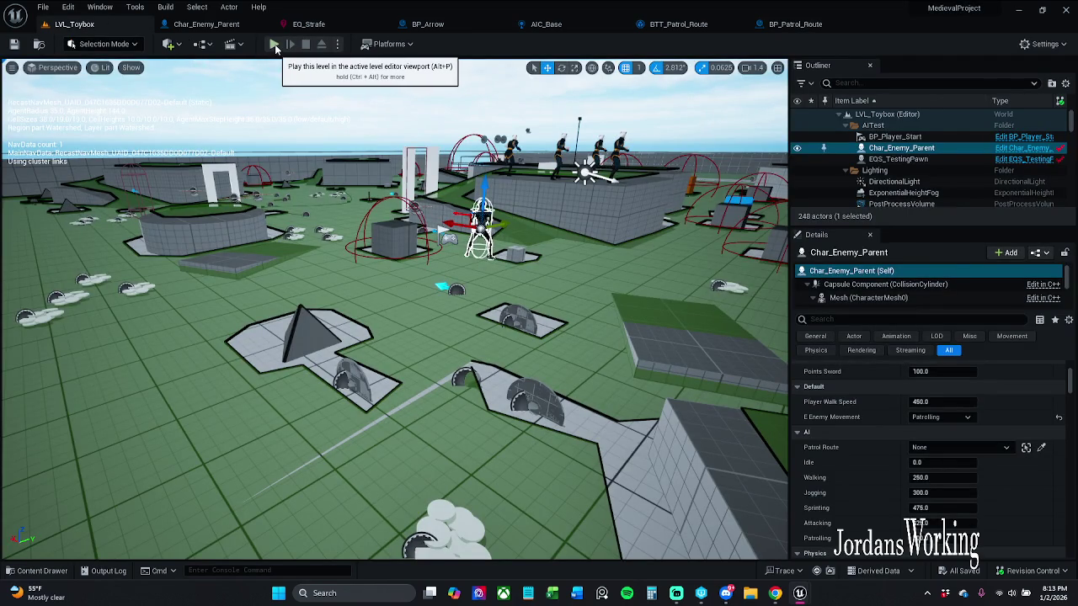
Playtest LVL_Toybox with Patrol Route set to None, save, and playtest once more
click(275, 44)
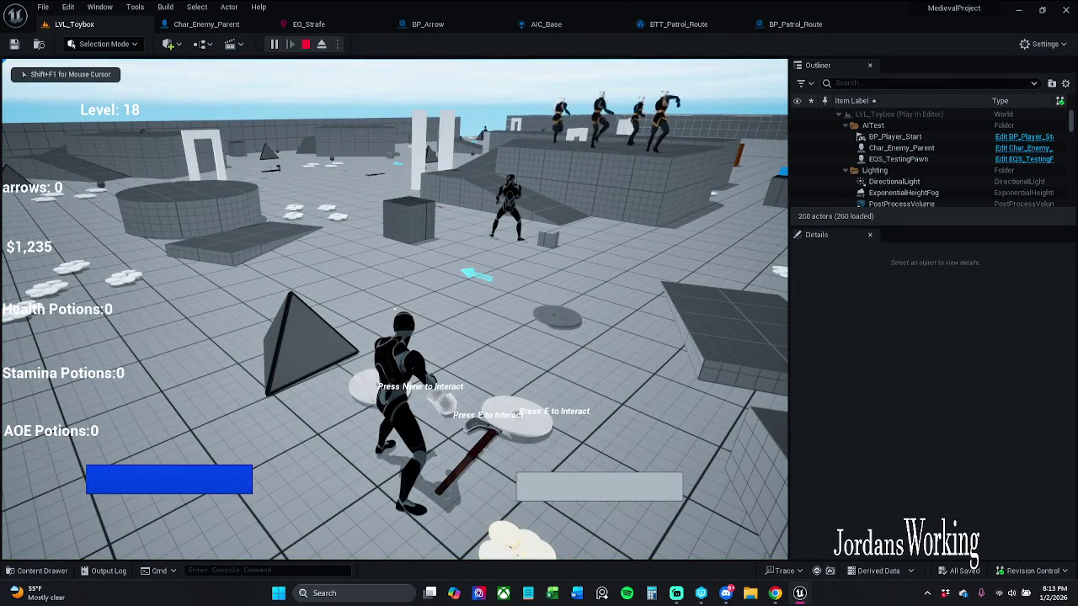
key(Escape)
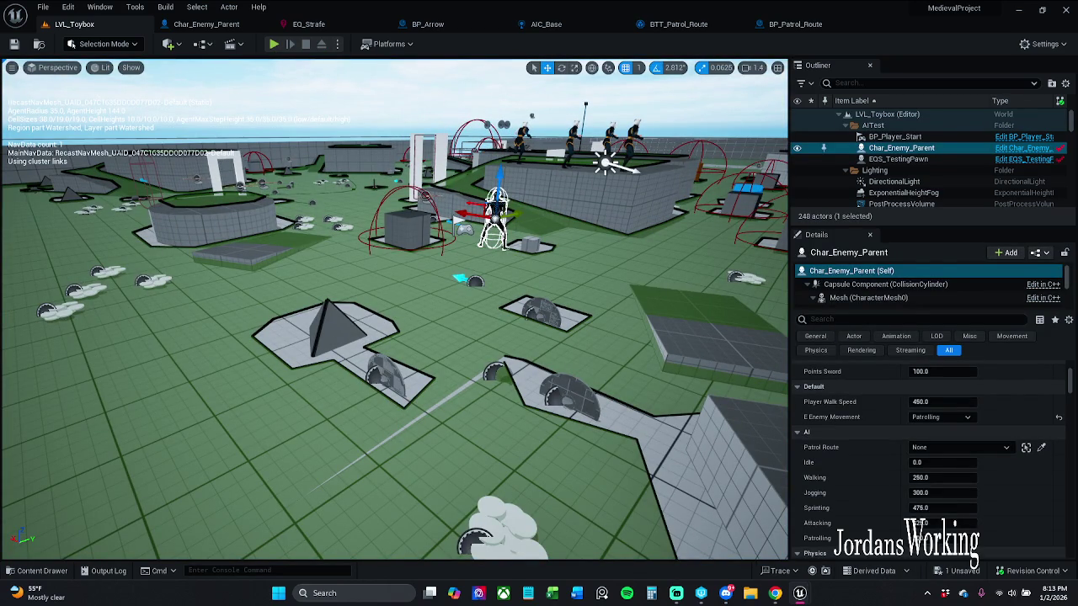
key(ctrl+s)
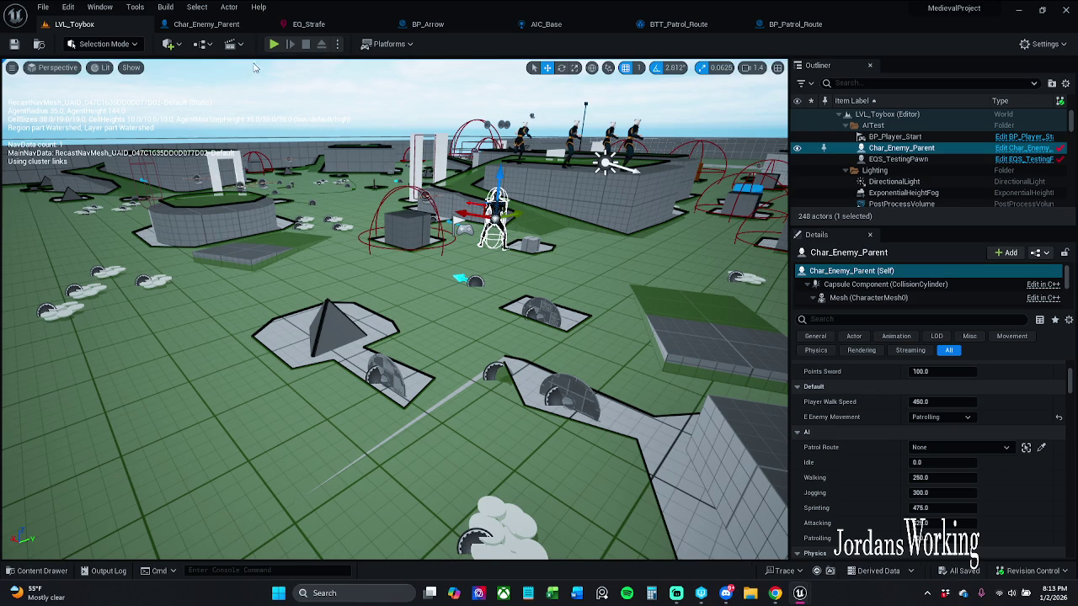
click(282, 51)
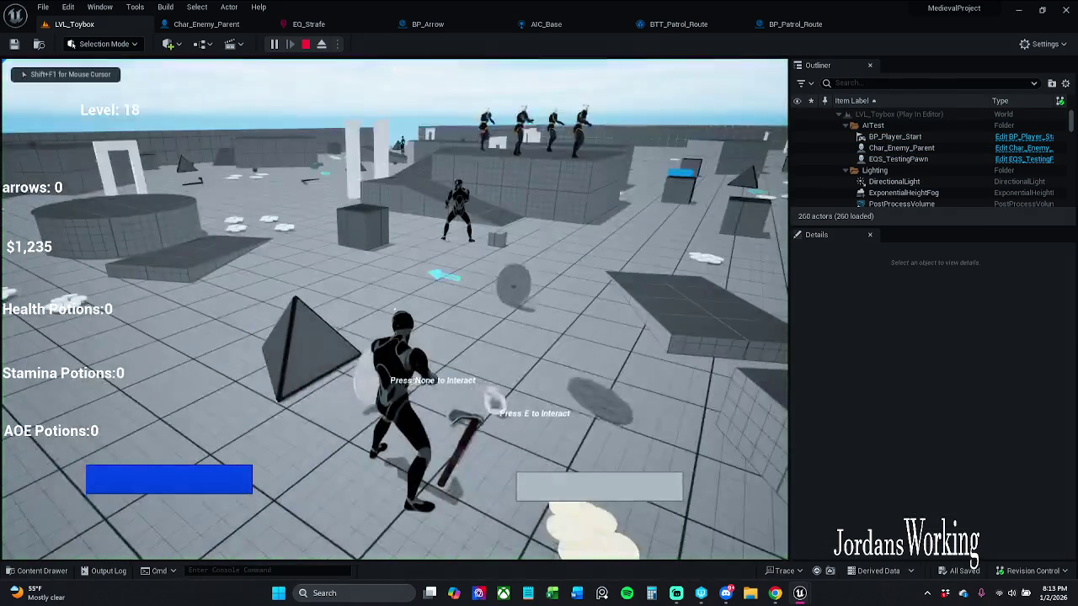
key(Escape)
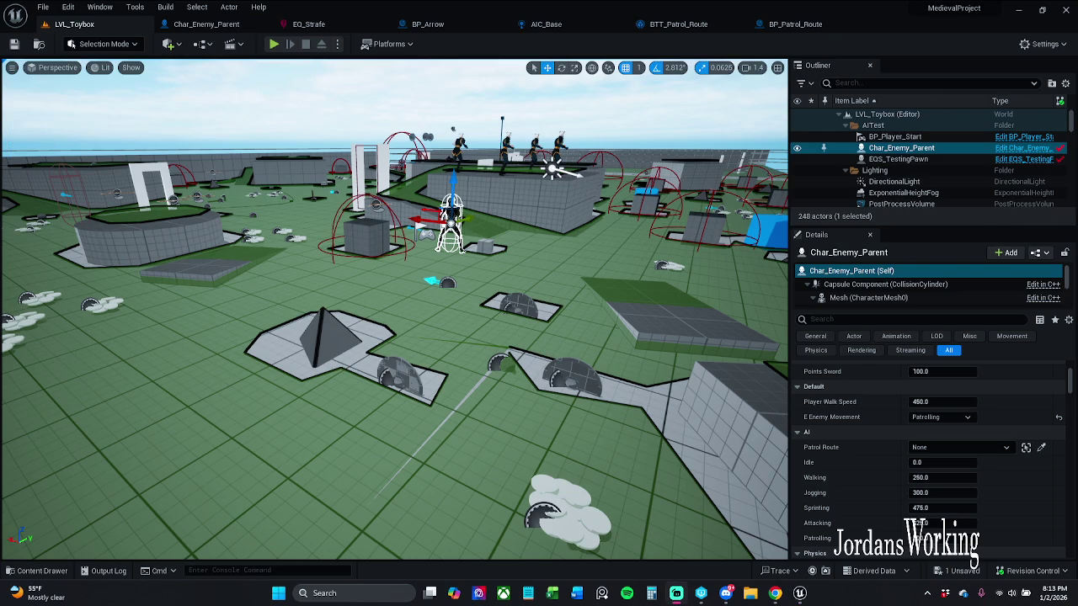
key(alt+Tab)
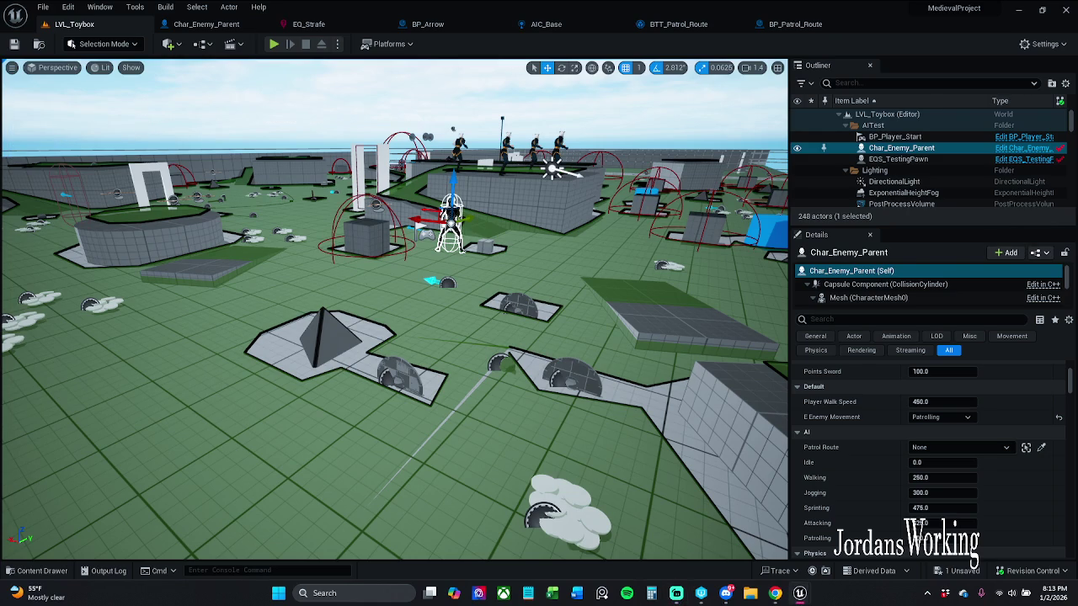